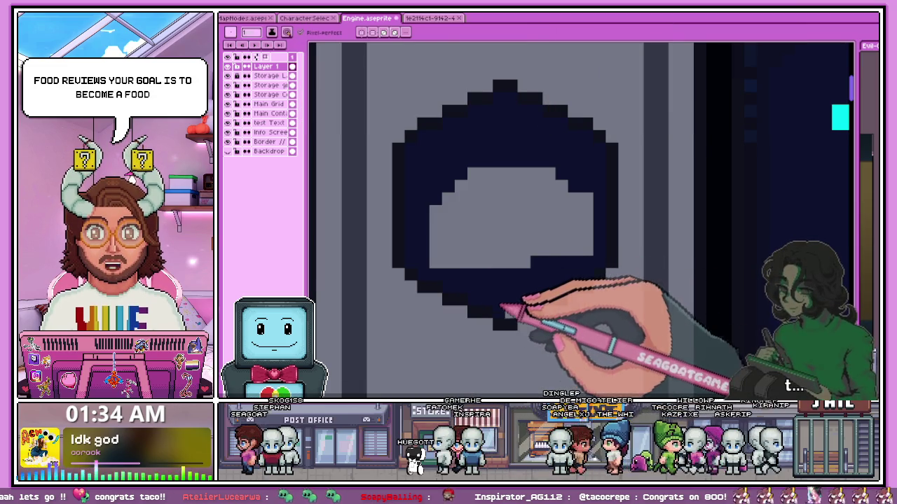
Paint the hexagon's left side and light grey interior solid dark navy
left_click_drag(499, 241, 480, 205)
mouse_move(462, 242)
left_mouse_down()
mouse_move(451, 244)
mouse_move(461, 260)
left_mouse_up()
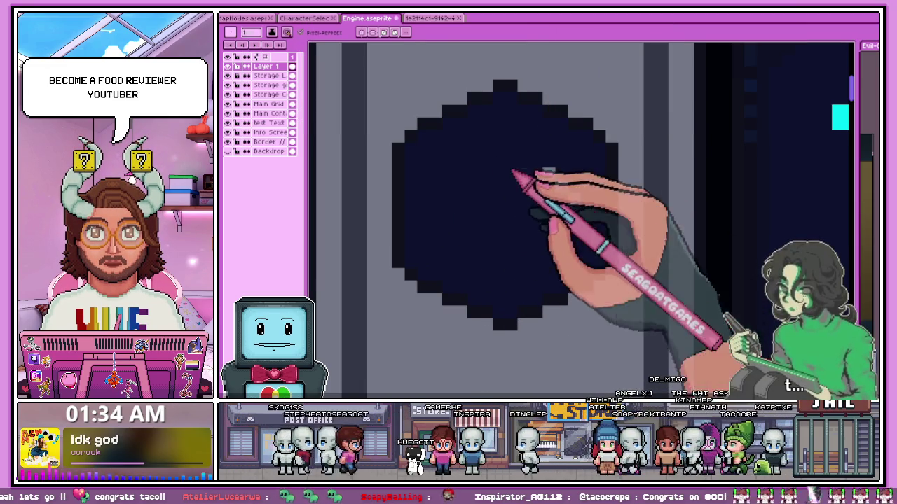
scroll(539, 140, "down", 2)
scroll(540, 140, "down", 3)
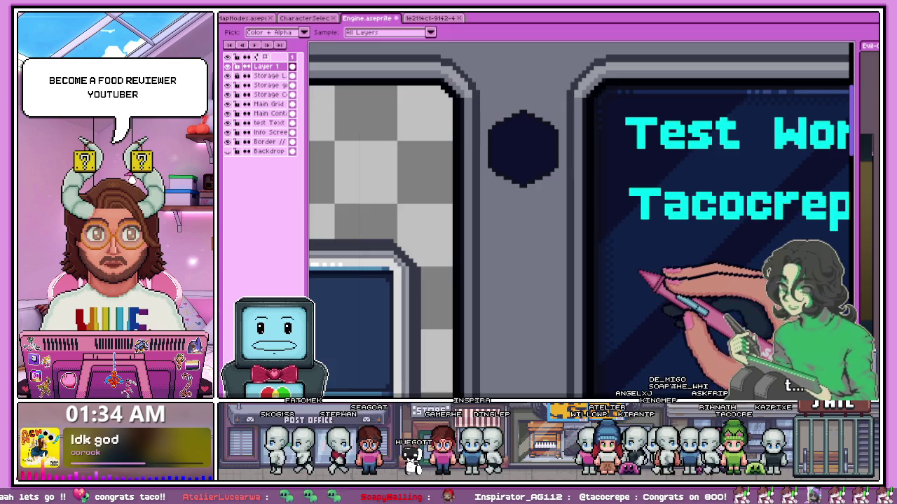
scroll(496, 168, "up", 1)
scroll(496, 168, "up", 2)
scroll(532, 161, "down", 2)
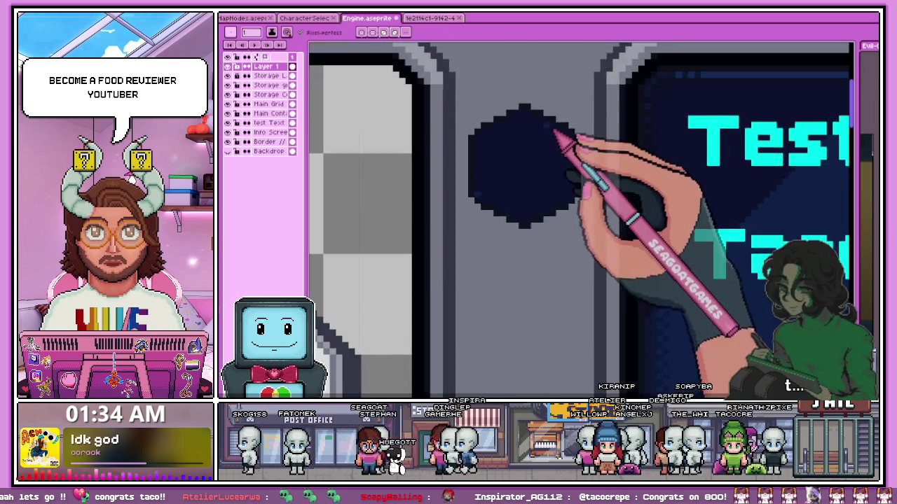
scroll(570, 144, "up", 2)
Draw a wider, brighter light-blue diagonal highlight stripe across the navy hexagon
left_click(564, 117, "shift")
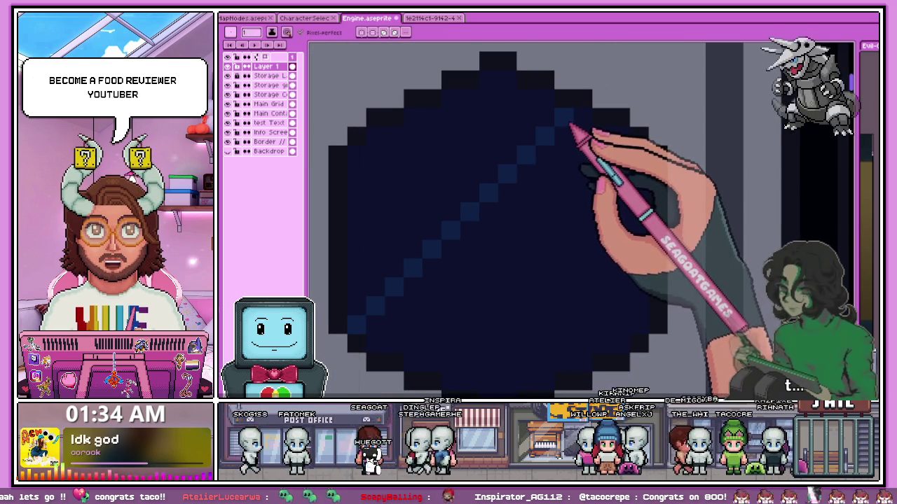
left_click(409, 273)
left_click(552, 121, "shift")
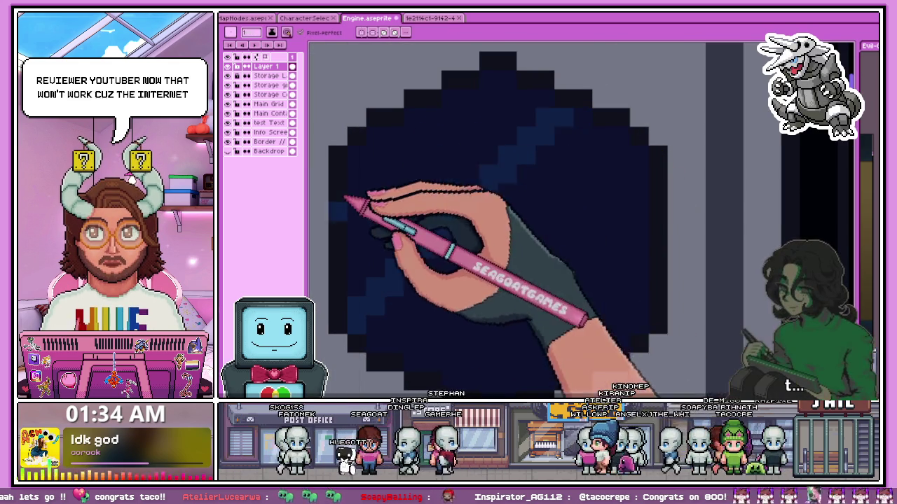
scroll(344, 202, "down", 1)
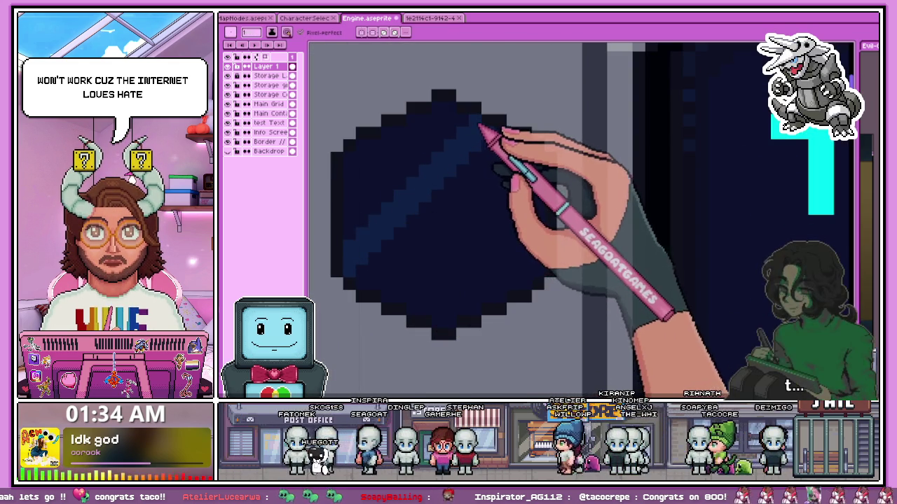
scroll(437, 210, "down", 3)
scroll(441, 249, "down", 1)
scroll(448, 254, "up", 2)
scroll(490, 280, "up", 1)
scroll(515, 283, "up", 2)
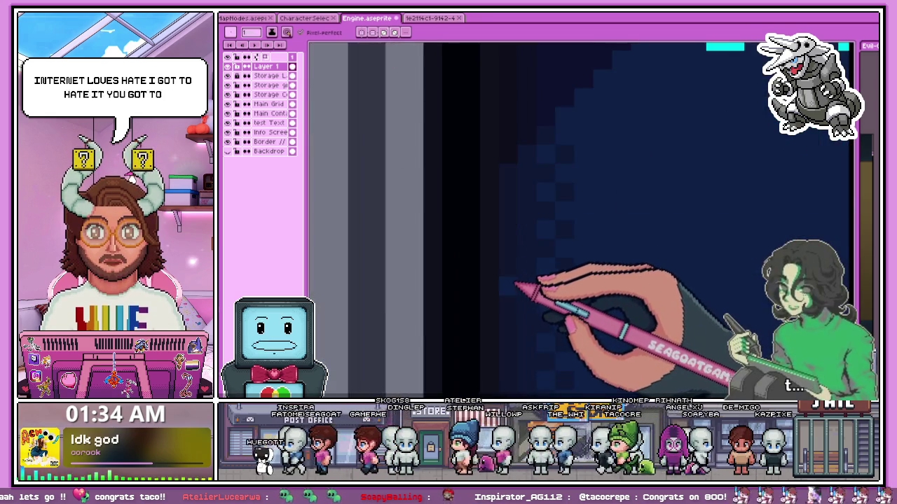
scroll(522, 291, "down", 1)
scroll(381, 187, "down", 1)
scroll(360, 150, "up", 2)
scroll(345, 153, "up", 1)
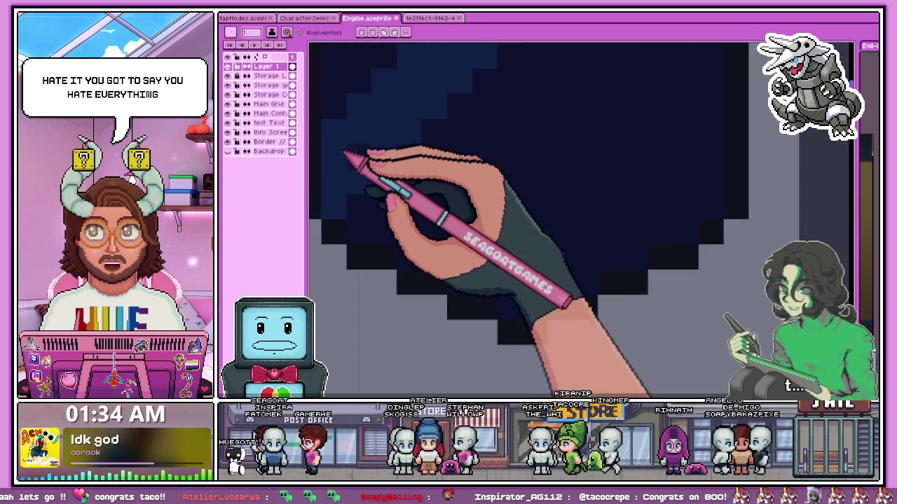
scroll(567, 244, "down", 2)
scroll(617, 357, "up", 1)
scroll(595, 322, "down", 1)
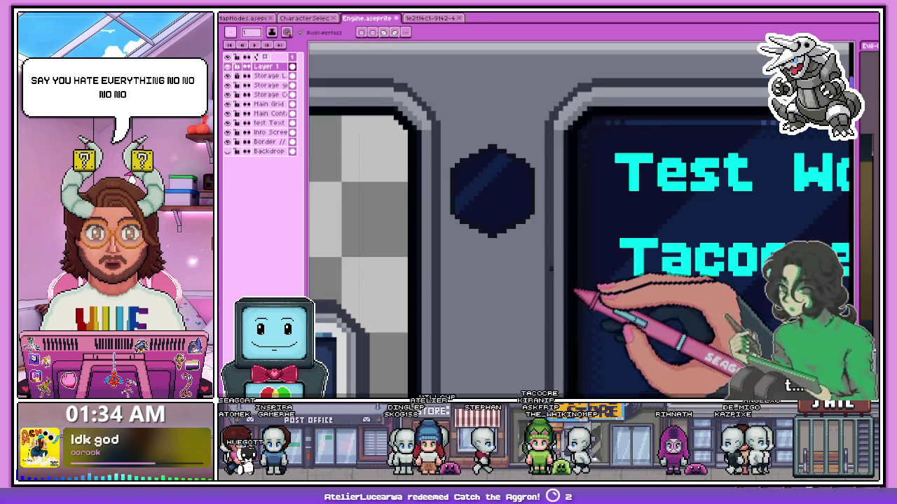
scroll(473, 202, "up", 1)
scroll(477, 210, "up", 2)
scroll(519, 200, "down", 2)
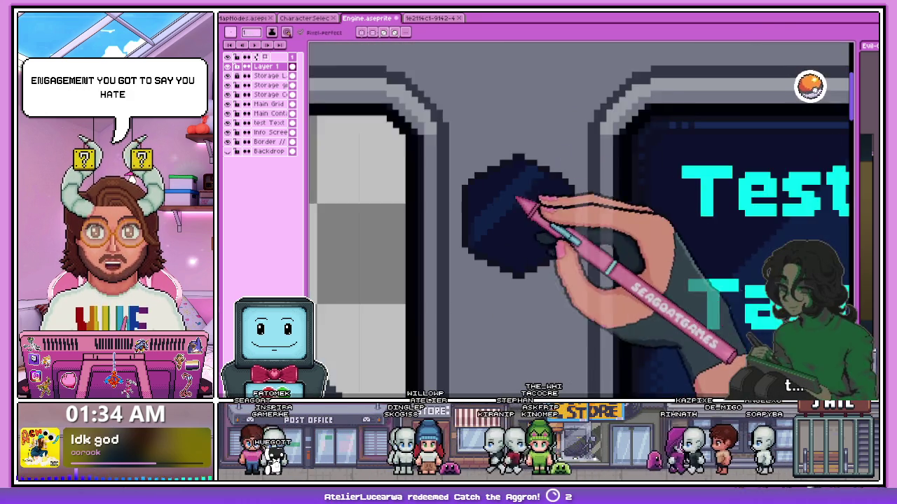
scroll(533, 189, "up", 1)
scroll(490, 200, "up", 1)
scroll(530, 194, "up", 1)
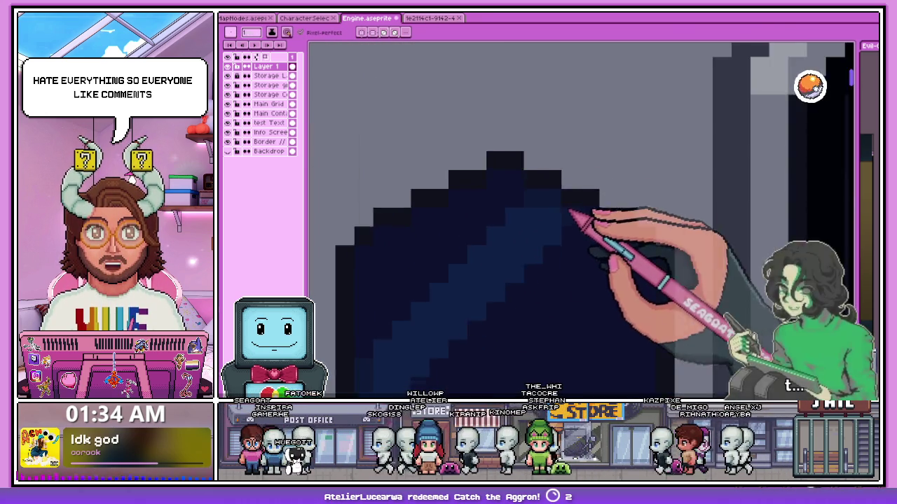
scroll(494, 326, "down", 3)
scroll(400, 304, "up", 2)
scroll(430, 280, "down", 2)
scroll(442, 283, "down", 1)
scroll(448, 290, "up", 1)
scroll(470, 273, "down", 1)
scroll(522, 308, "up", 1)
scroll(532, 350, "up", 3)
Pick a colour from the canvas and zoom around to inspect the shaded hexagon
key("alt")
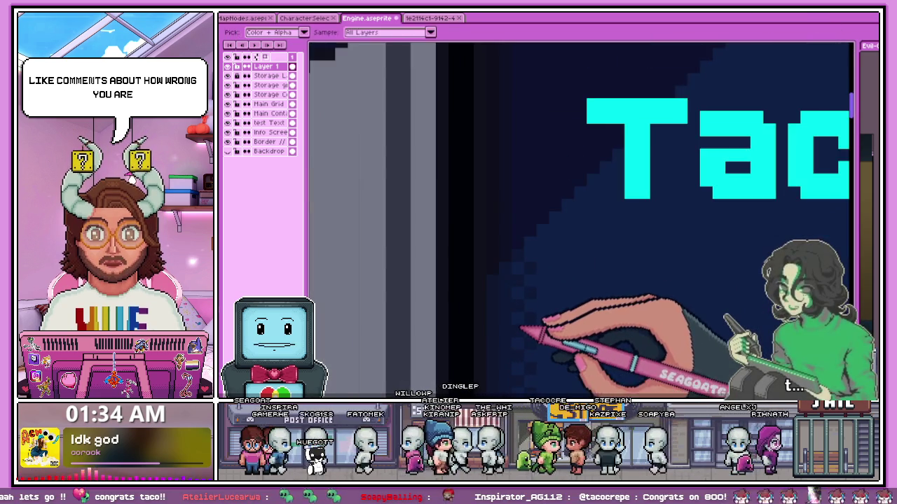
scroll(512, 294, "down", 3)
scroll(421, 210, "up", 2)
scroll(343, 175, "up", 1)
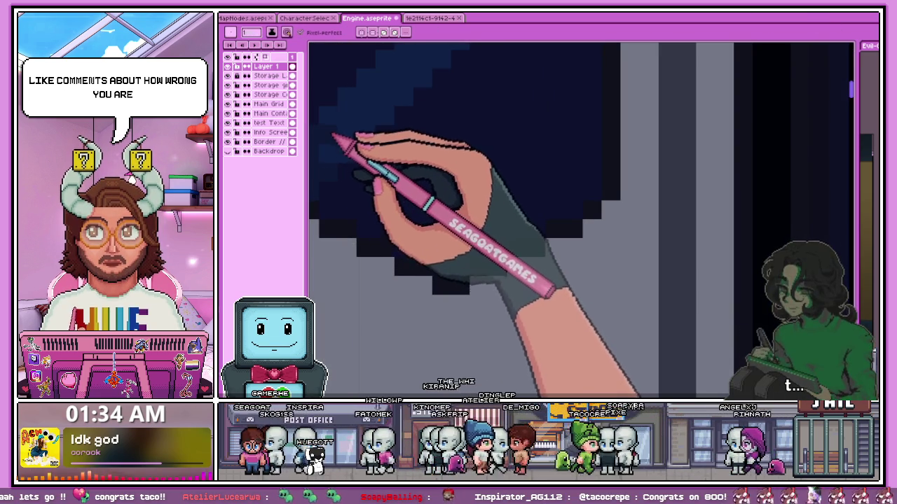
scroll(335, 140, "down", 3)
scroll(370, 257, "up", 2)
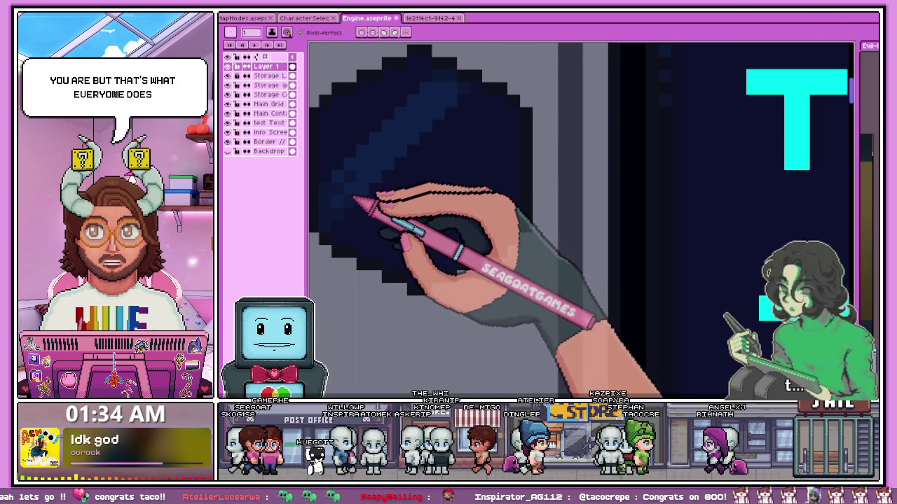
scroll(410, 200, "down", 1)
scroll(420, 119, "up", 2)
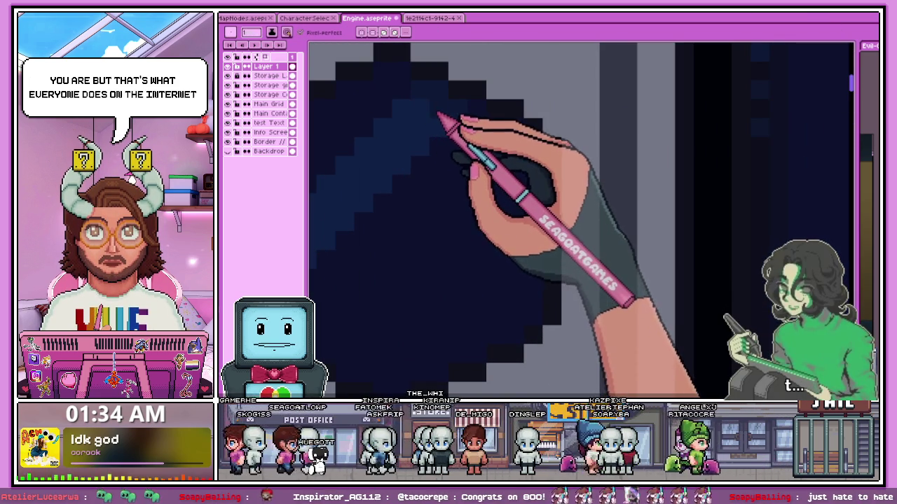
scroll(441, 133, "down", 2)
scroll(463, 168, "up", 1)
scroll(451, 168, "up", 1)
scroll(448, 161, "down", 2)
scroll(455, 210, "down", 2)
scroll(458, 266, "down", 1)
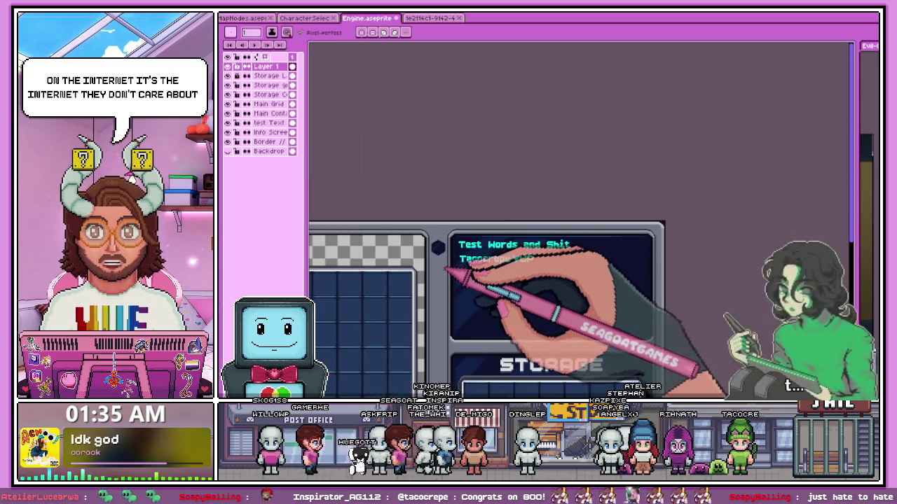
scroll(452, 270, "up", 1)
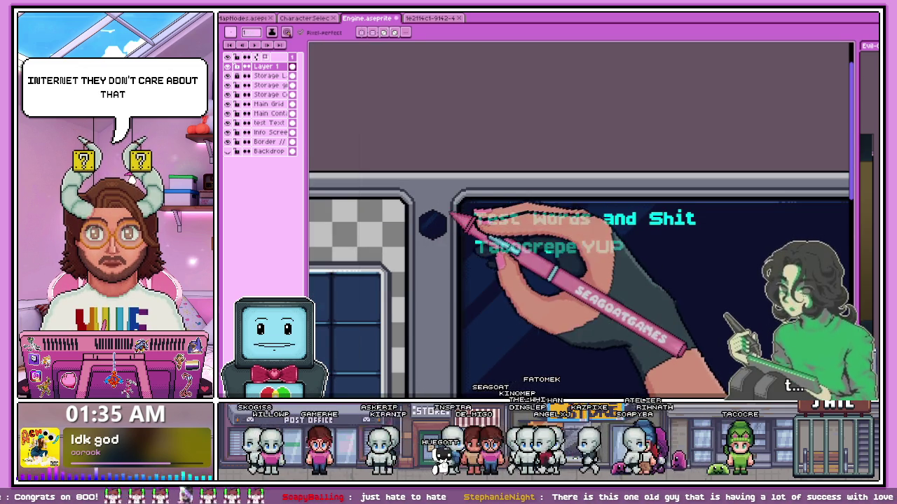
scroll(435, 217, "up", 2)
scroll(434, 217, "up", 3)
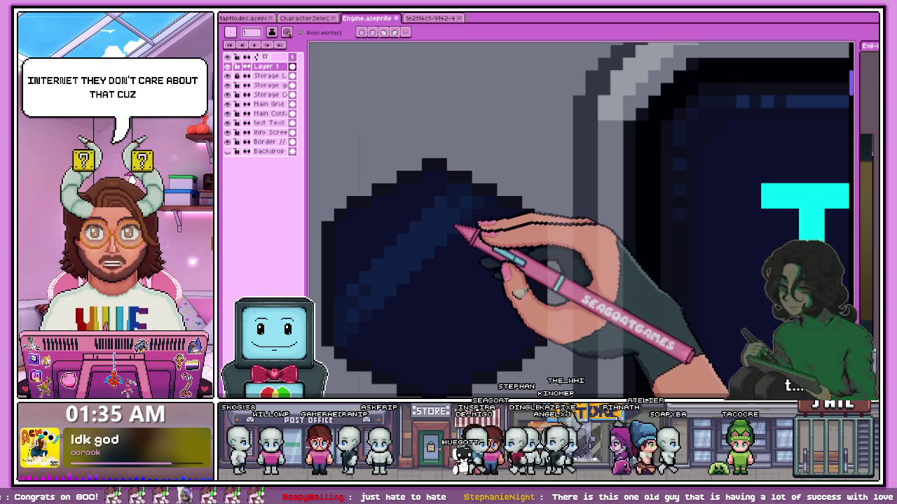
scroll(455, 228, "up", 1)
scroll(406, 252, "up", 1)
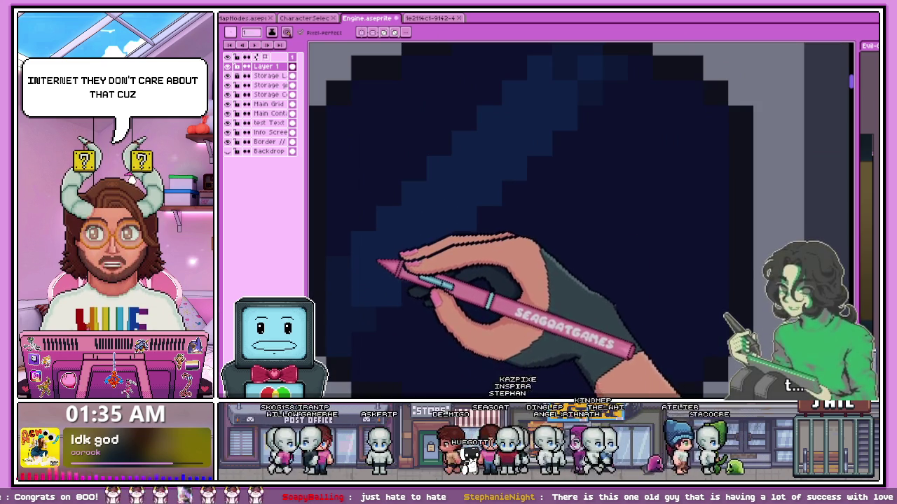
scroll(386, 244, "down", 2)
scroll(474, 180, "up", 3)
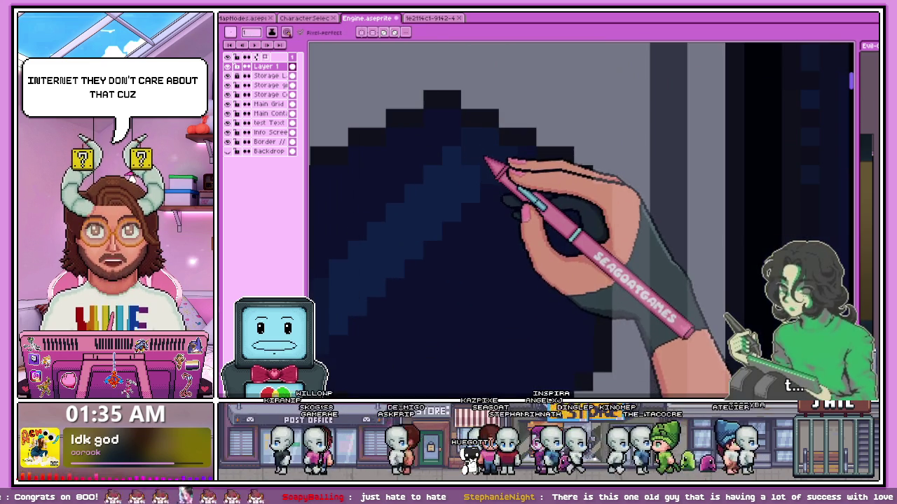
scroll(466, 168, "down", 3)
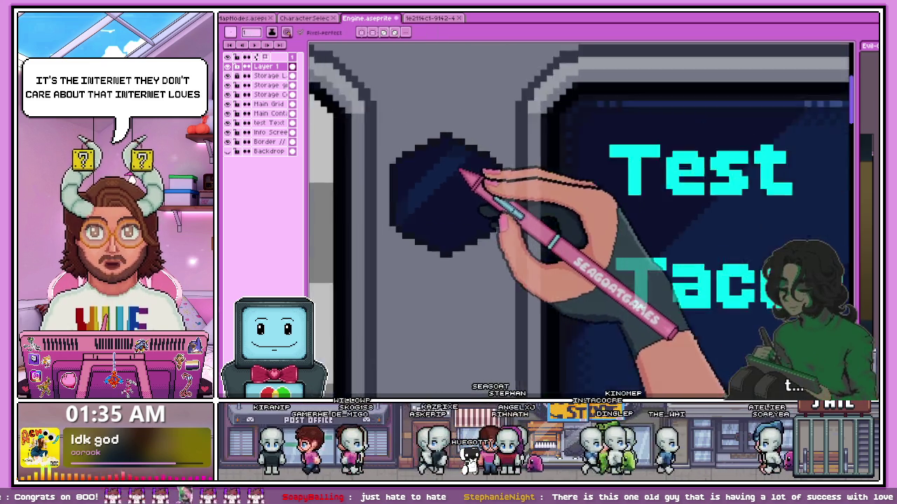
scroll(461, 170, "down", 2)
scroll(449, 200, "down", 1)
scroll(456, 196, "up", 1)
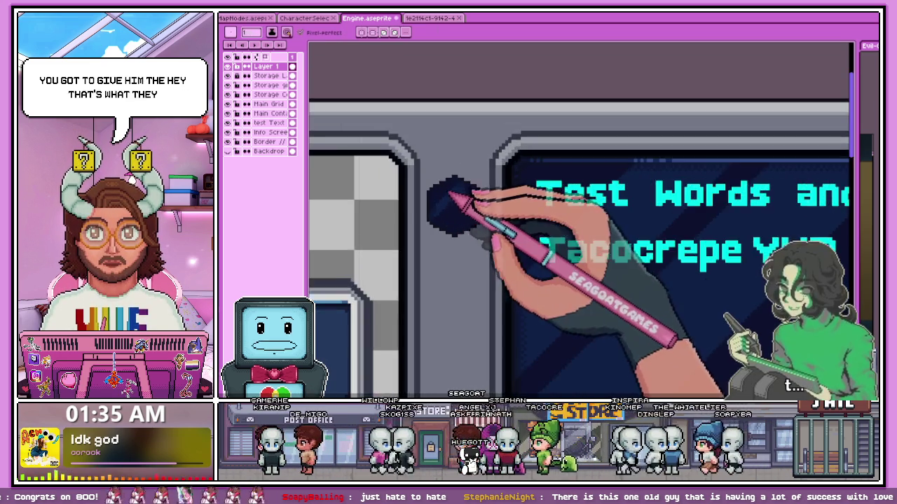
scroll(459, 210, "down", 2)
scroll(449, 226, "up", 3)
scroll(449, 225, "up", 2)
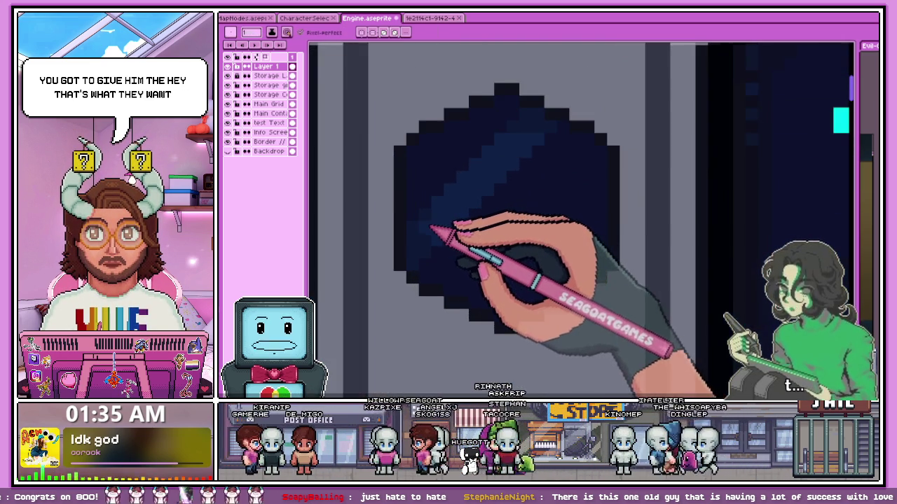
scroll(441, 238, "up", 2)
scroll(452, 259, "down", 3)
scroll(469, 239, "up", 2)
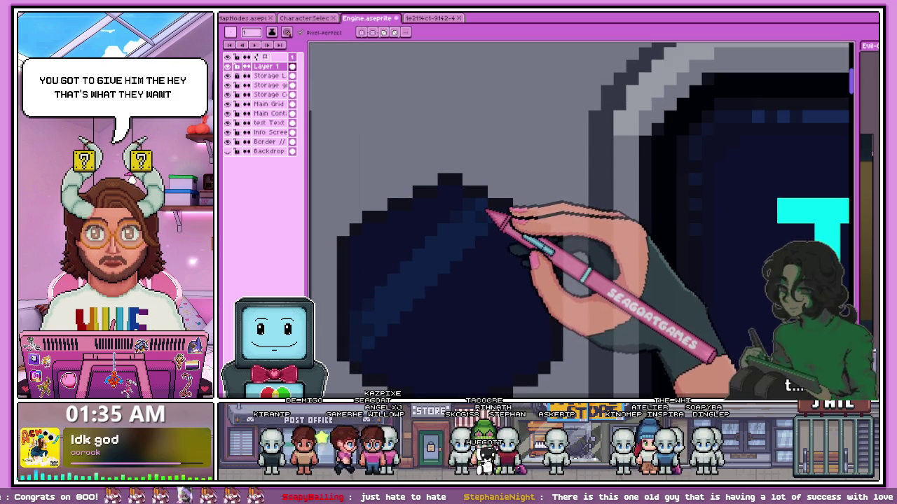
scroll(488, 210, "up", 1)
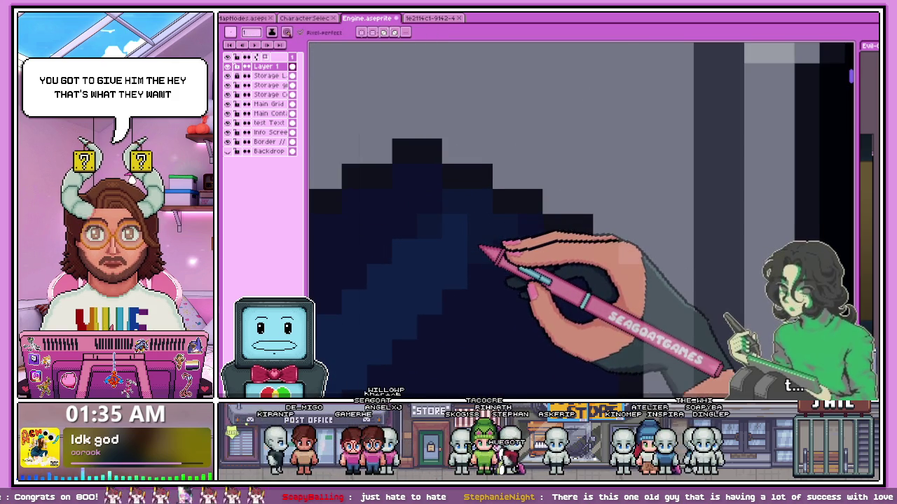
scroll(462, 225, "down", 1)
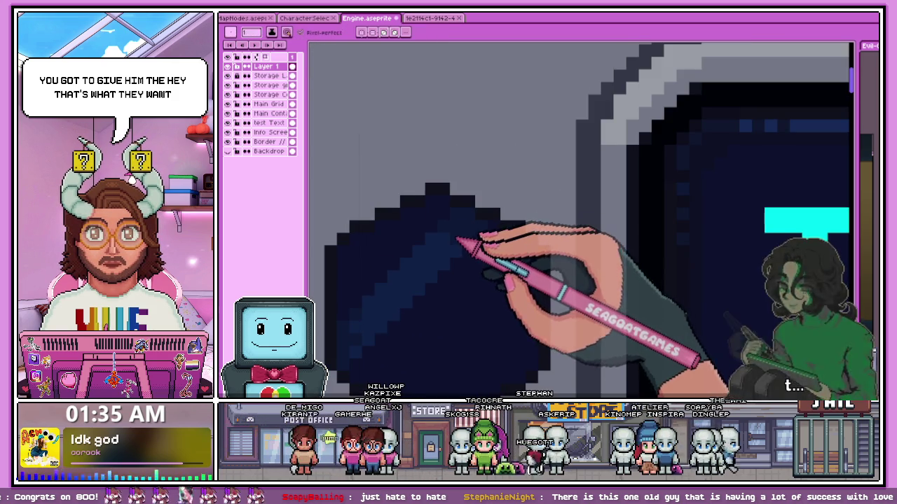
scroll(470, 242, "up", 1)
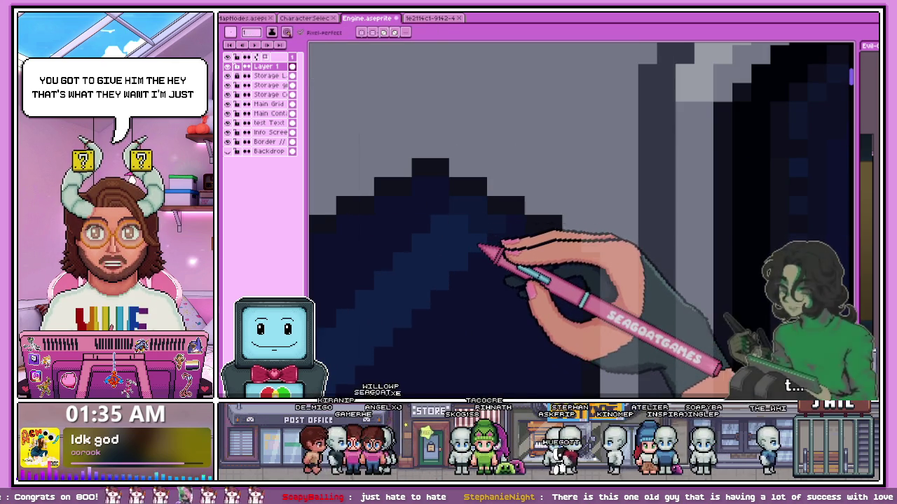
scroll(437, 309, "down", 2)
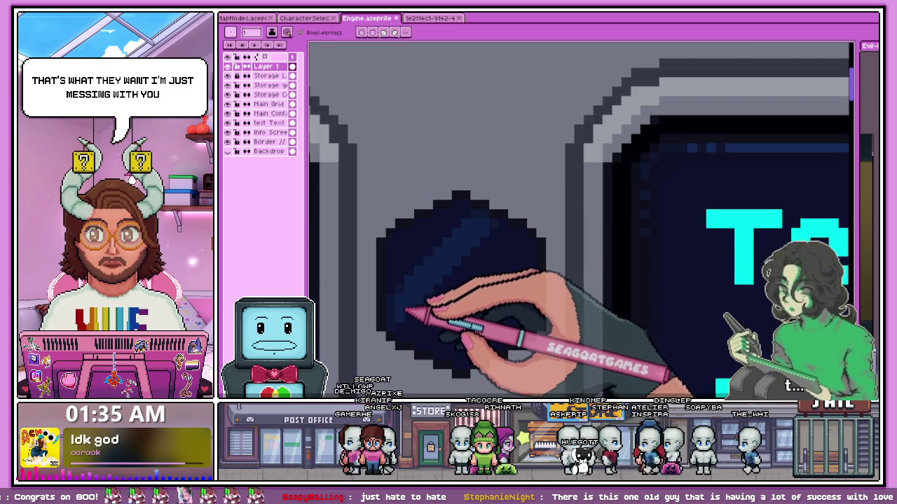
scroll(409, 309, "down", 3)
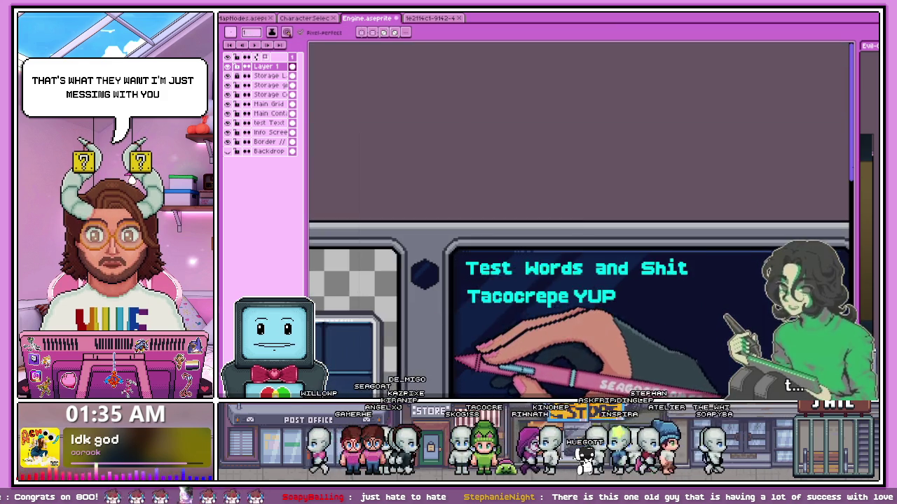
Add black outline pixels along the dark hexagon's top edge
scroll(449, 382, "up", 3)
scroll(448, 382, "up", 3)
scroll(448, 381, "down", 2)
scroll(448, 381, "down", 1)
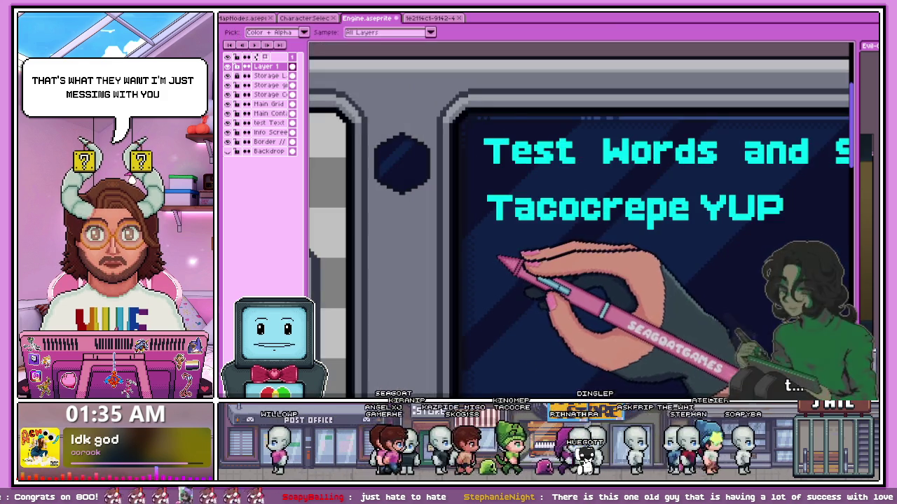
scroll(380, 171, "up", 2)
scroll(380, 176, "up", 3)
scroll(357, 250, "down", 6)
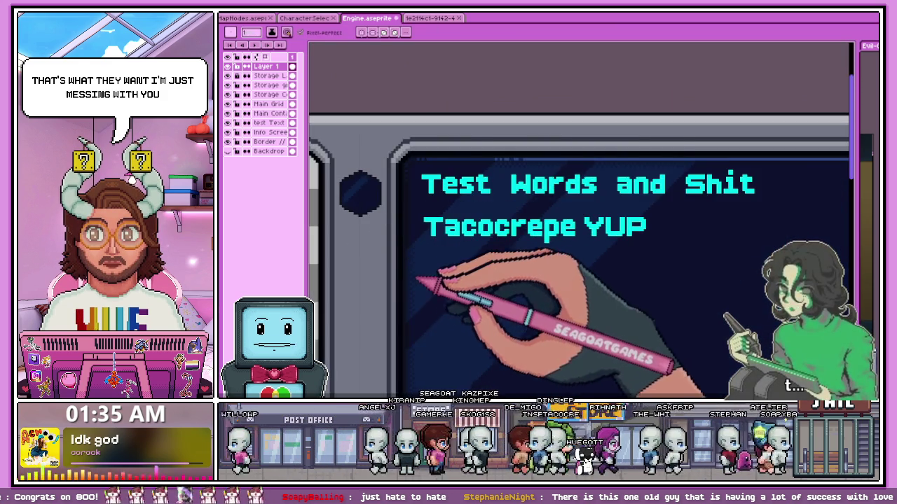
scroll(413, 276, "up", 1)
scroll(413, 276, "up", 2)
scroll(414, 275, "down", 1)
scroll(339, 162, "down", 2)
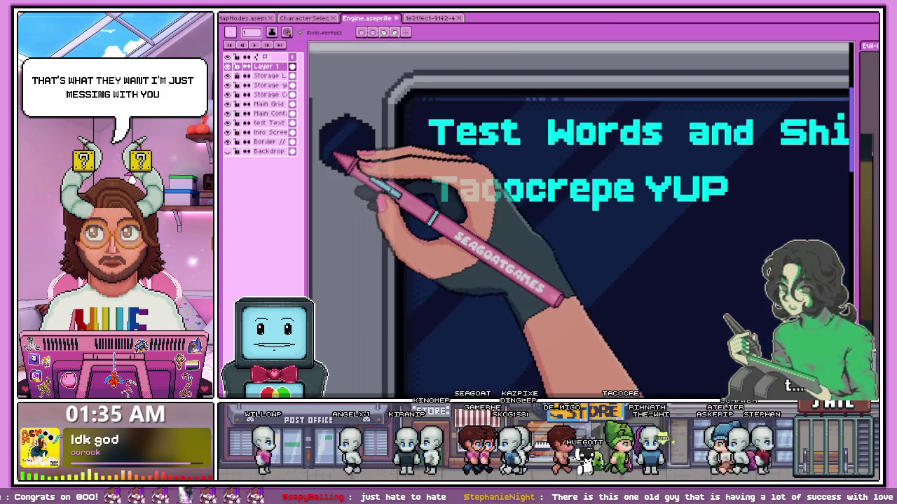
scroll(336, 163, "up", 2)
scroll(330, 176, "up", 1)
scroll(386, 264, "down", 1)
scroll(365, 201, "up", 1)
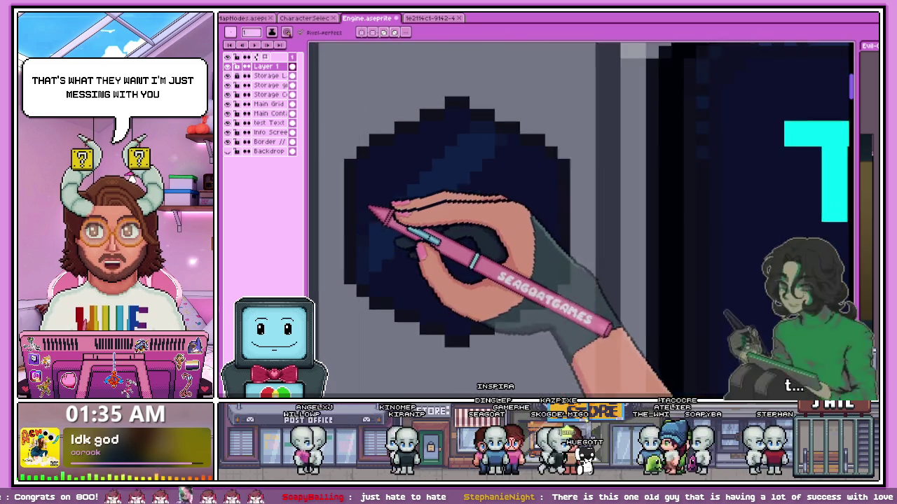
scroll(369, 203, "up", 1)
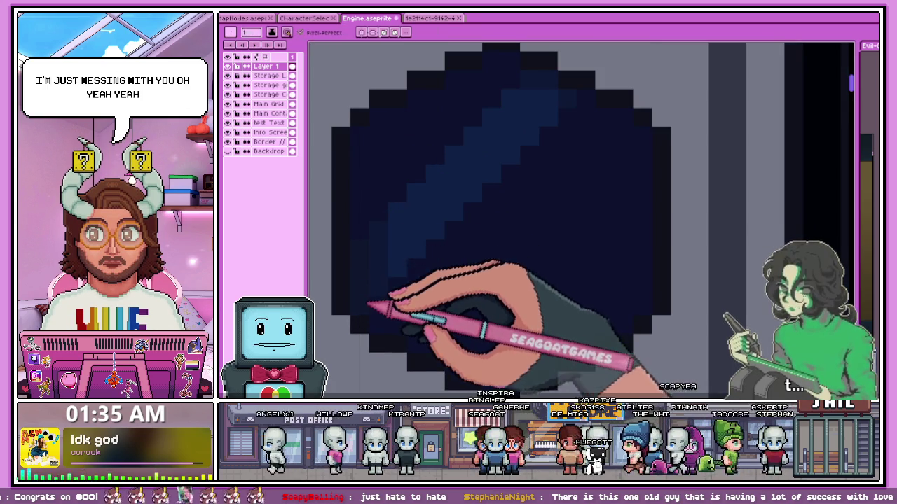
scroll(451, 144, "down", 1)
scroll(480, 197, "up", 3)
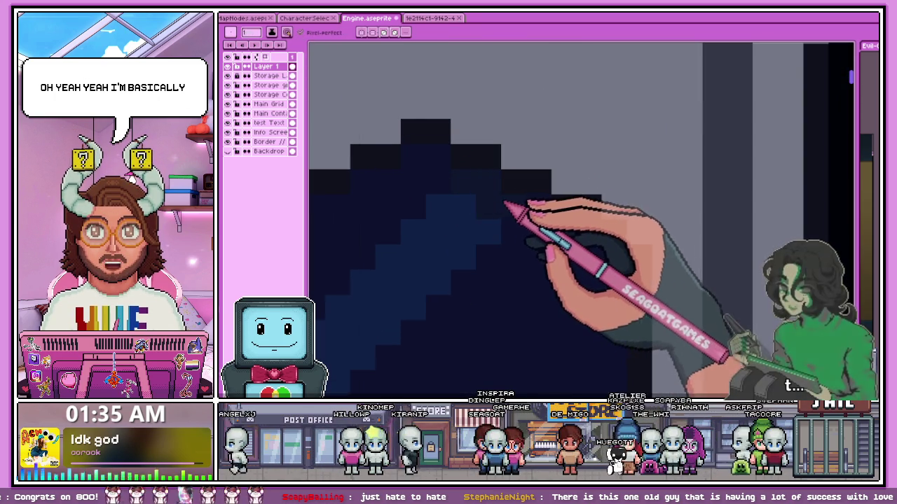
scroll(490, 197, "down", 1)
scroll(448, 217, "down", 2)
scroll(434, 224, "up", 2)
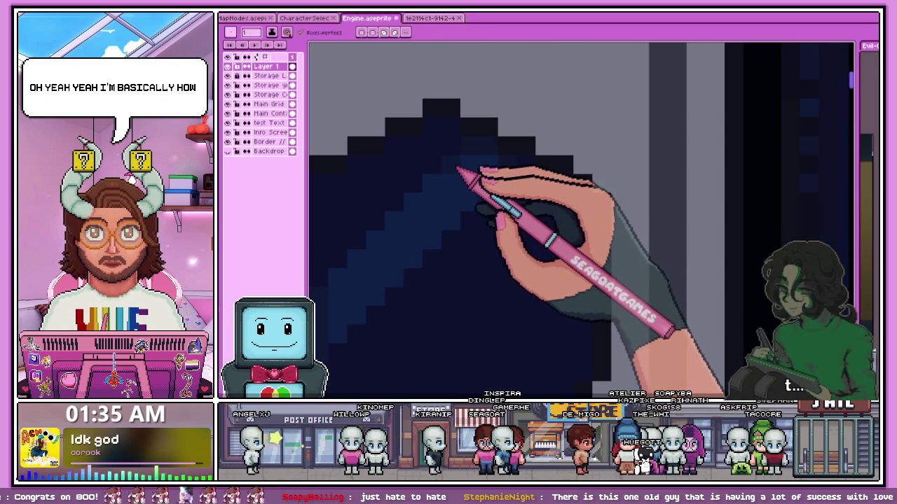
scroll(455, 189, "down", 2)
scroll(448, 217, "down", 1)
scroll(438, 246, "down", 1)
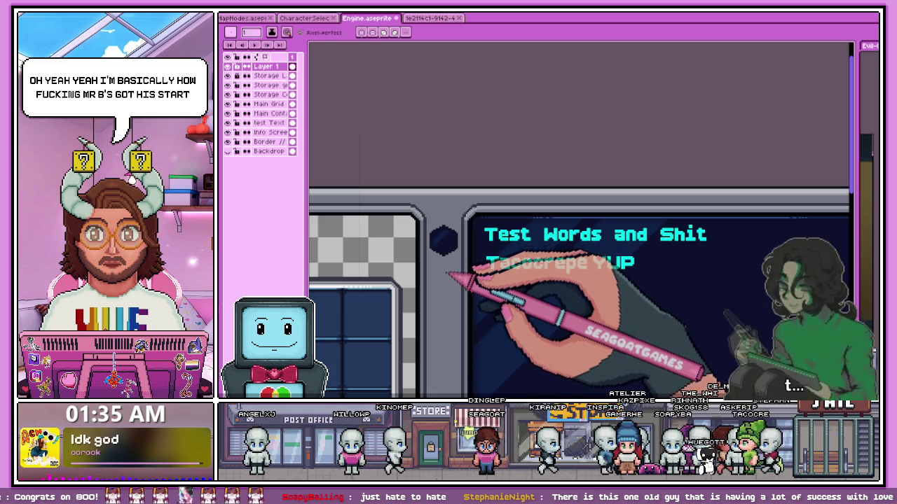
scroll(442, 241, "up", 2)
scroll(443, 241, "up", 2)
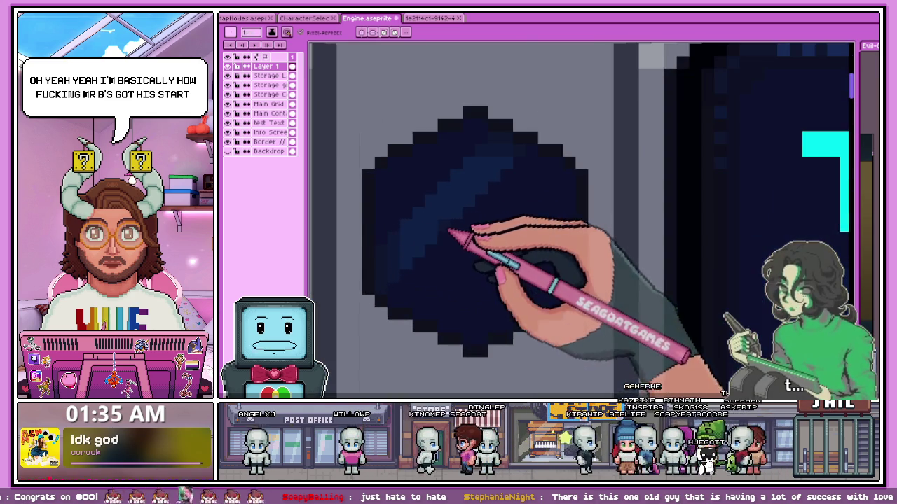
scroll(443, 240, "up", 1)
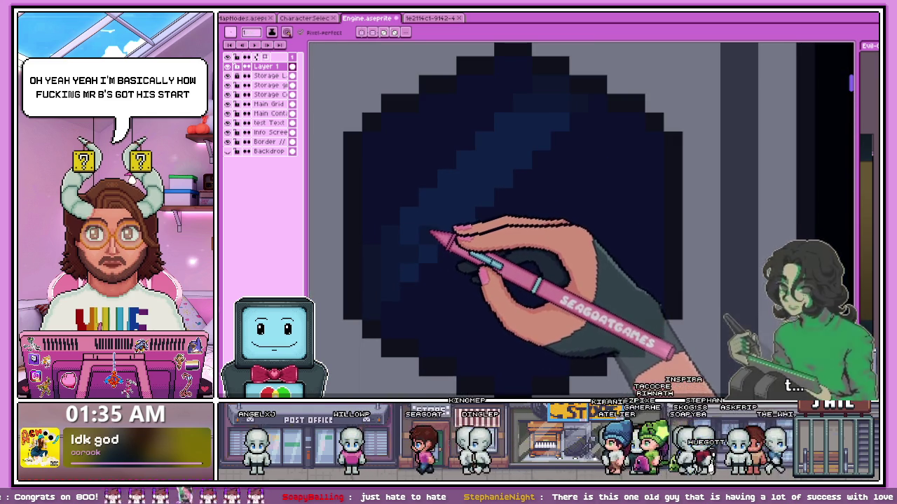
scroll(430, 234, "down", 2)
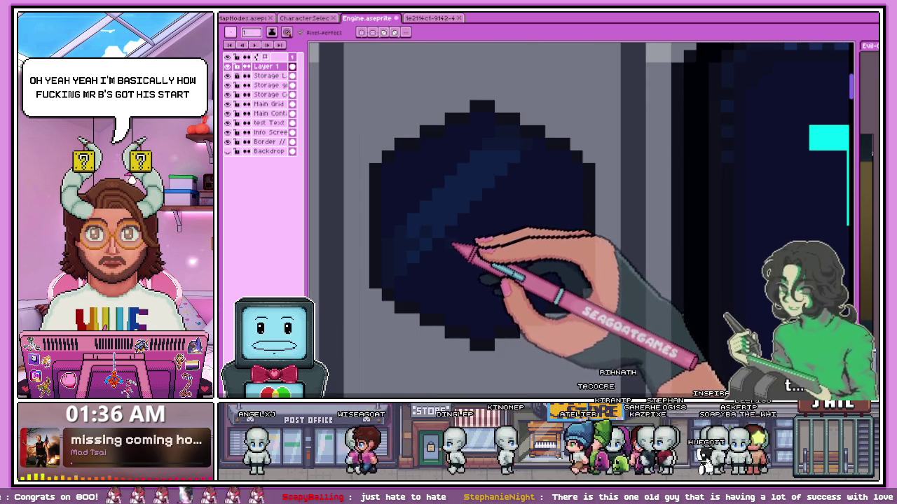
scroll(433, 224, "down", 1)
scroll(434, 224, "down", 2)
scroll(462, 210, "down", 1)
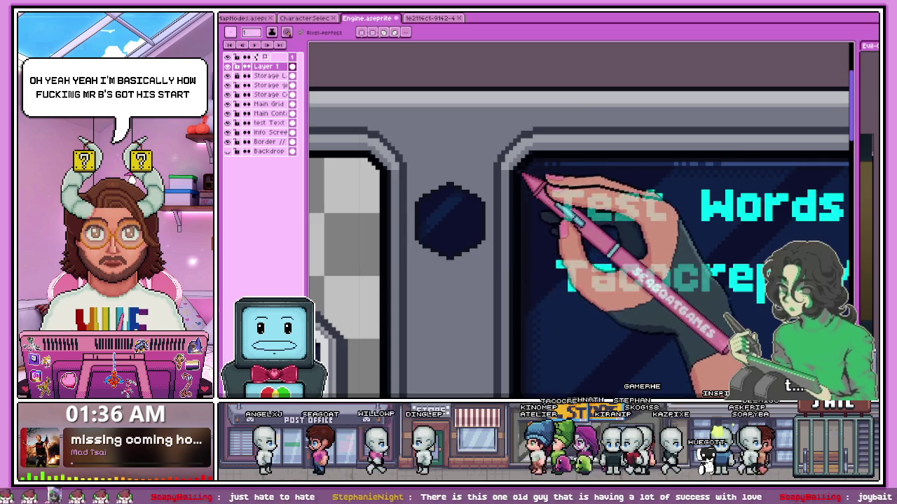
scroll(546, 162, "up", 1)
scroll(414, 189, "up", 2)
scroll(490, 224, "down", 2)
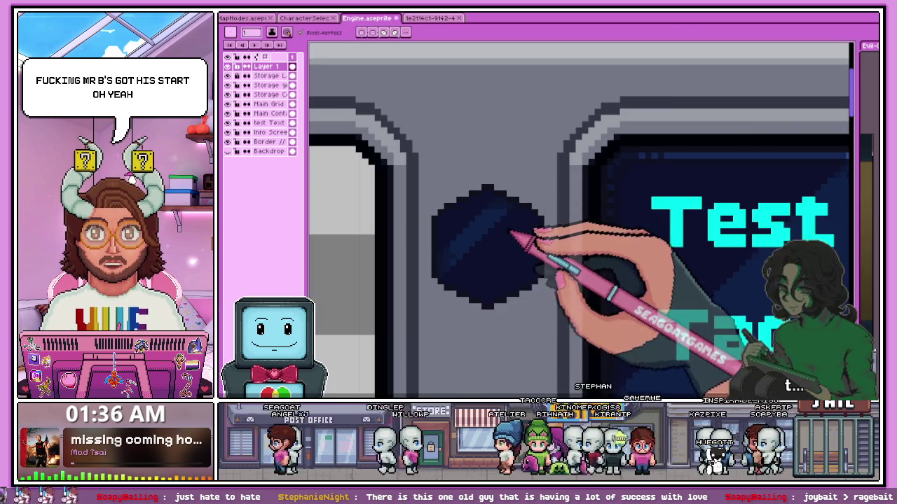
scroll(433, 202, "up", 3)
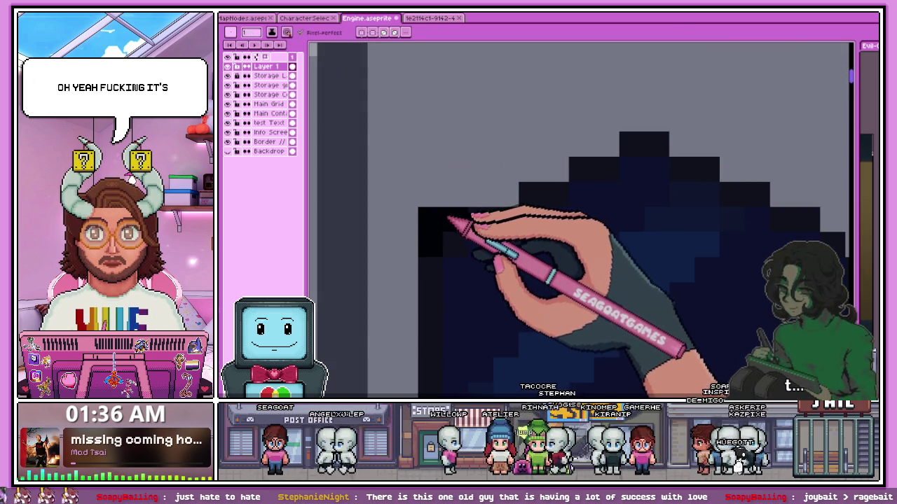
scroll(508, 174, "down", 3)
scroll(416, 216, "up", 1)
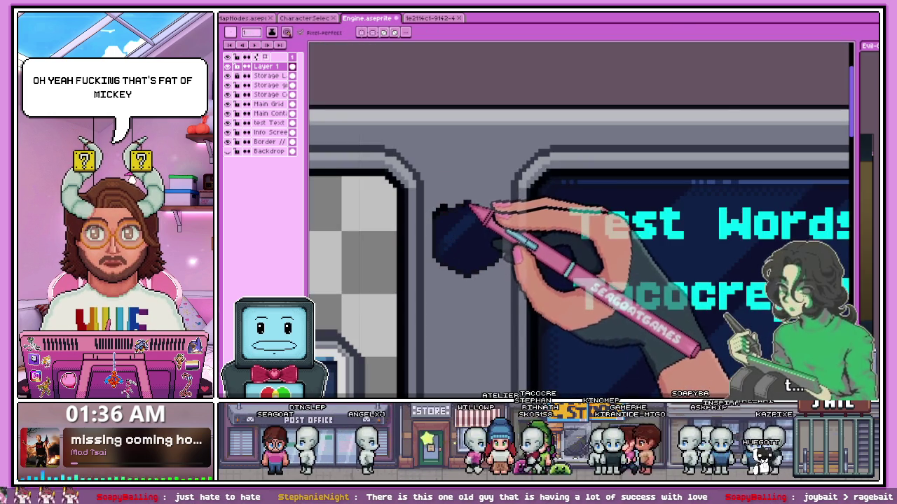
scroll(497, 208, "up", 1)
scroll(456, 196, "up", 1)
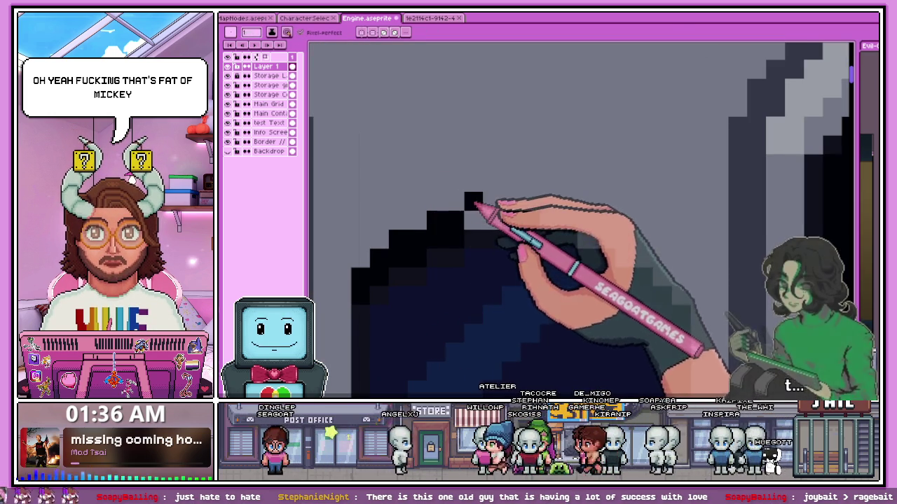
scroll(491, 219, "down", 1)
scroll(519, 215, "up", 1)
left_click(508, 210)
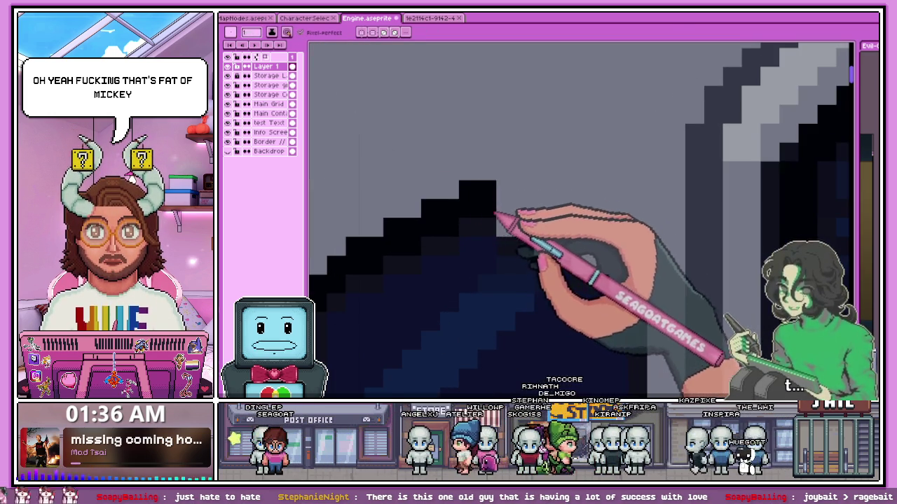
scroll(495, 202, "down", 1)
scroll(494, 207, "up", 1)
left_click(490, 202)
scroll(505, 205, "down", 1)
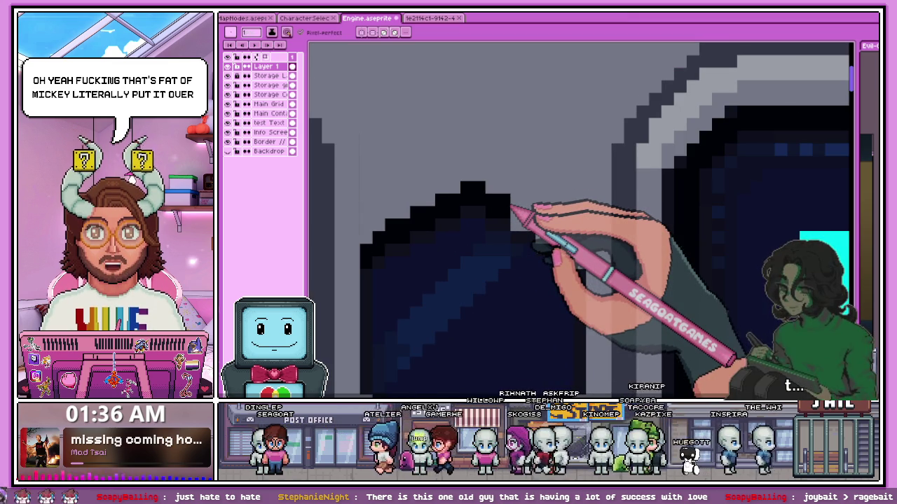
Outline the hexagon's bottom edge in black and fill the gap in its lower outline
scroll(510, 208, "up", 1)
scroll(529, 224, "down", 3)
scroll(496, 244, "up", 2)
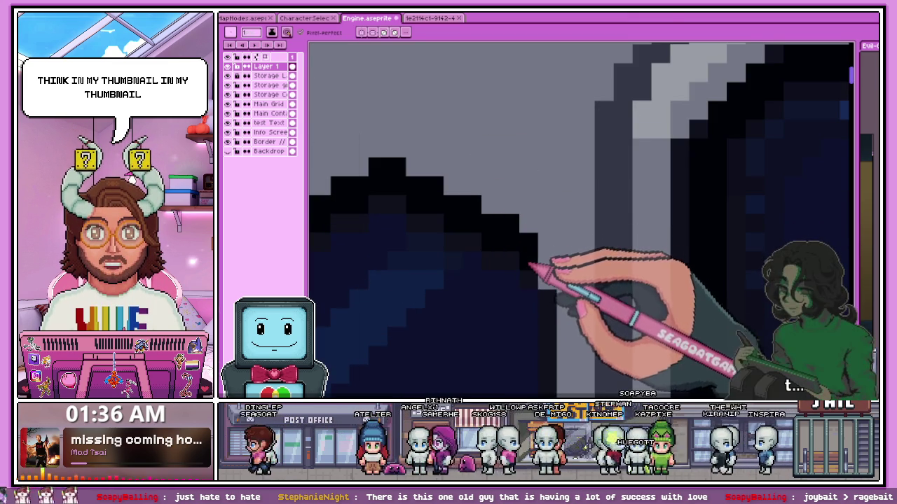
scroll(552, 290, "down", 3)
scroll(551, 234, "down", 1)
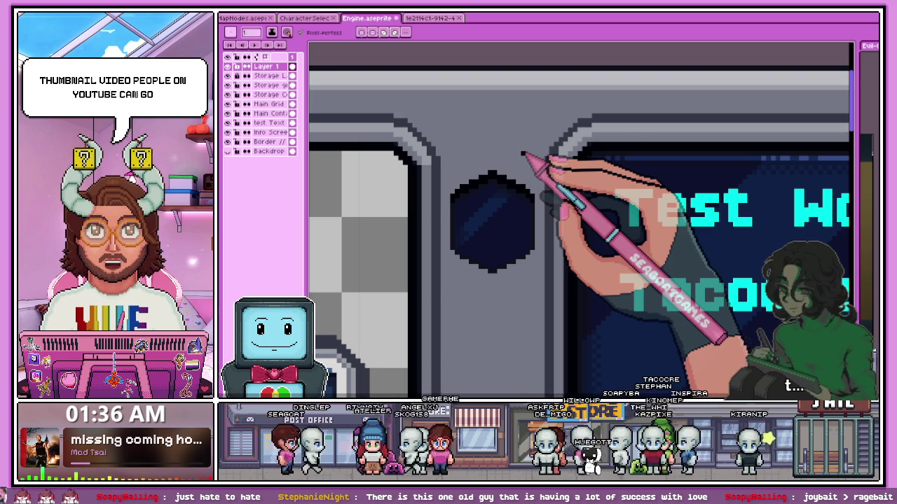
scroll(456, 293, "up", 3)
scroll(484, 180, "up", 2)
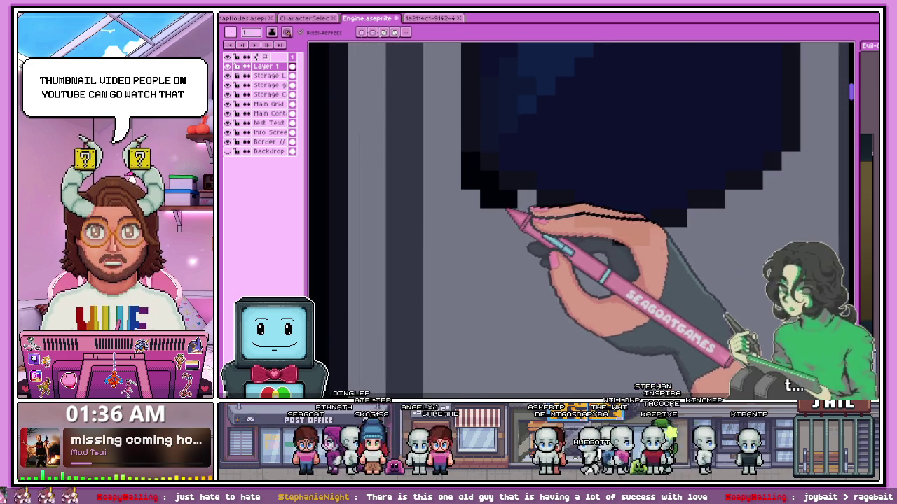
scroll(341, 210, "down", 2)
scroll(500, 212, "up", 2)
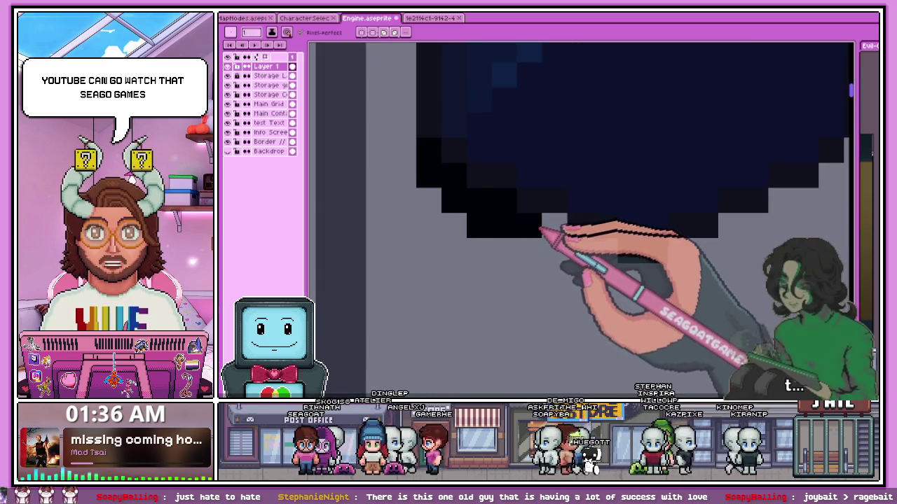
scroll(532, 242, "down", 2)
scroll(427, 245, "up", 2)
scroll(422, 252, "up", 1)
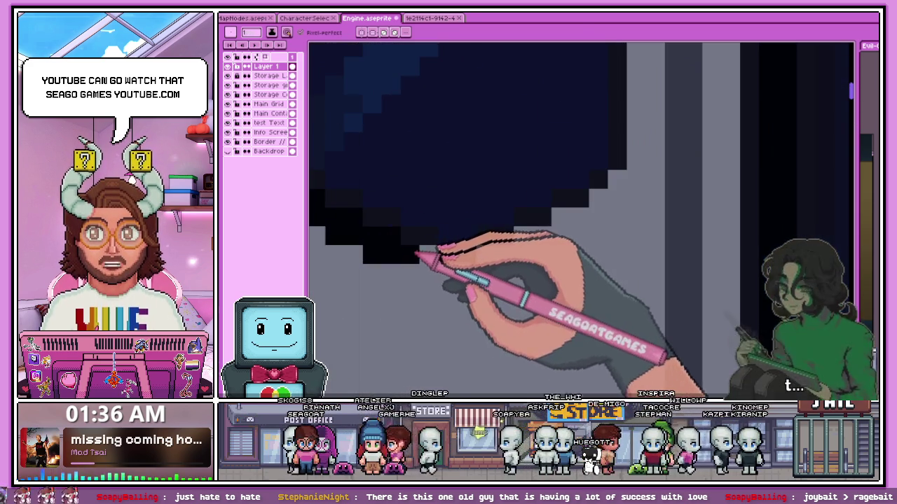
left_click_drag(459, 283, 490, 252)
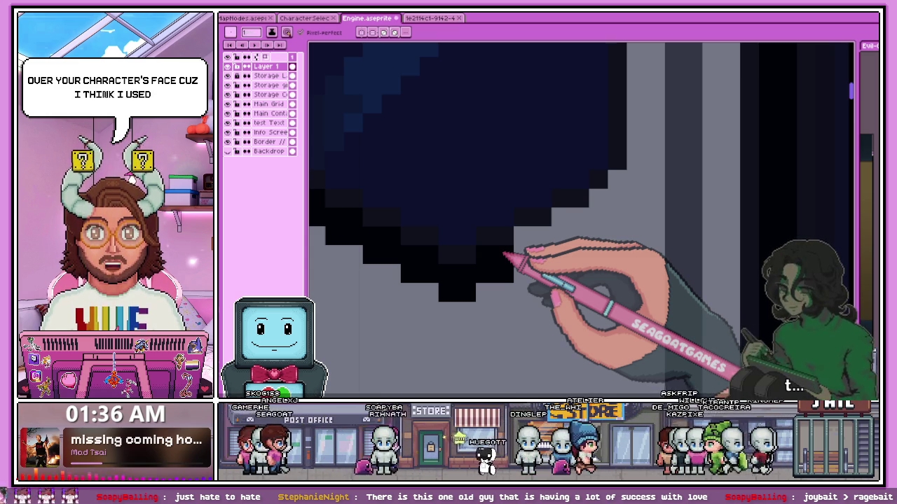
left_click(542, 255)
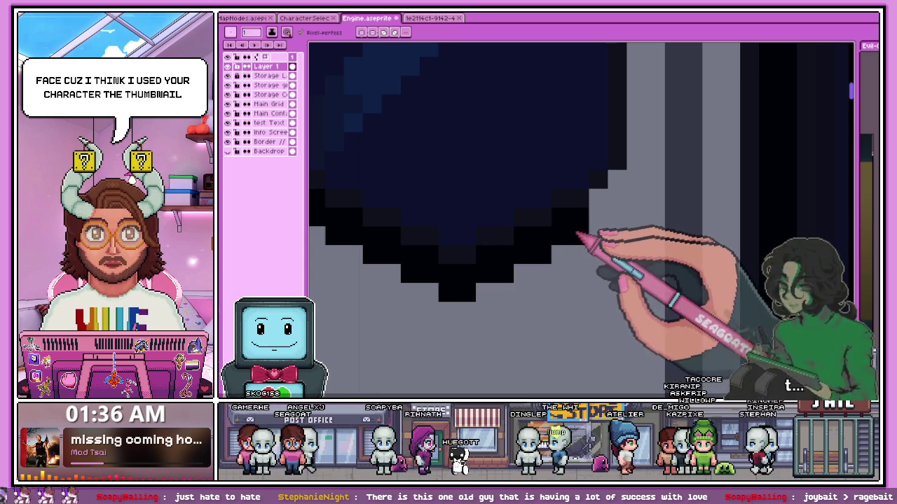
Zoom around to review the black-outlined hexagon and return to the single-pixel pencil
scroll(400, 245, "down", 2)
scroll(470, 260, "down", 1)
scroll(474, 272, "down", 1)
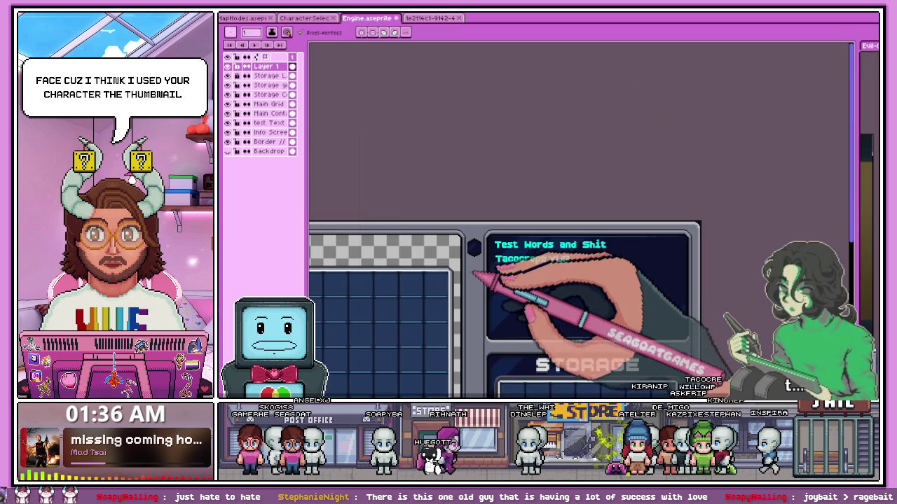
scroll(481, 251, "up", 2)
scroll(481, 260, "up", 1)
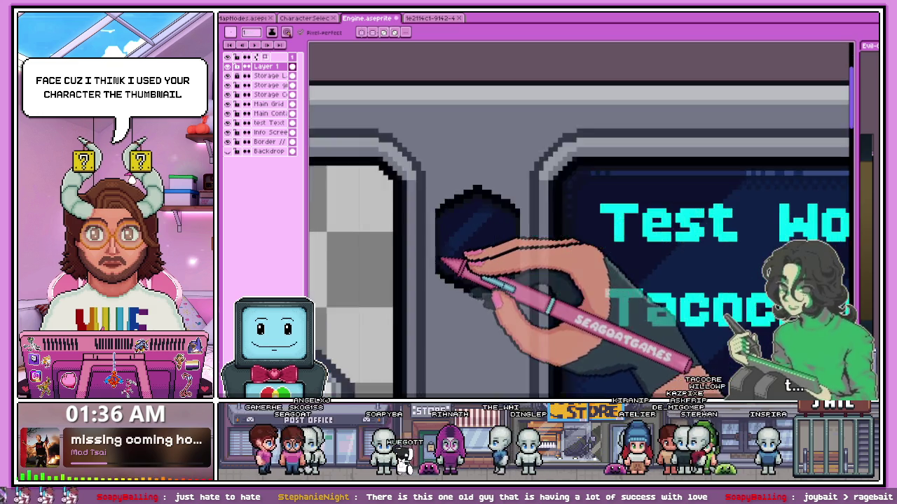
scroll(424, 280, "up", 2)
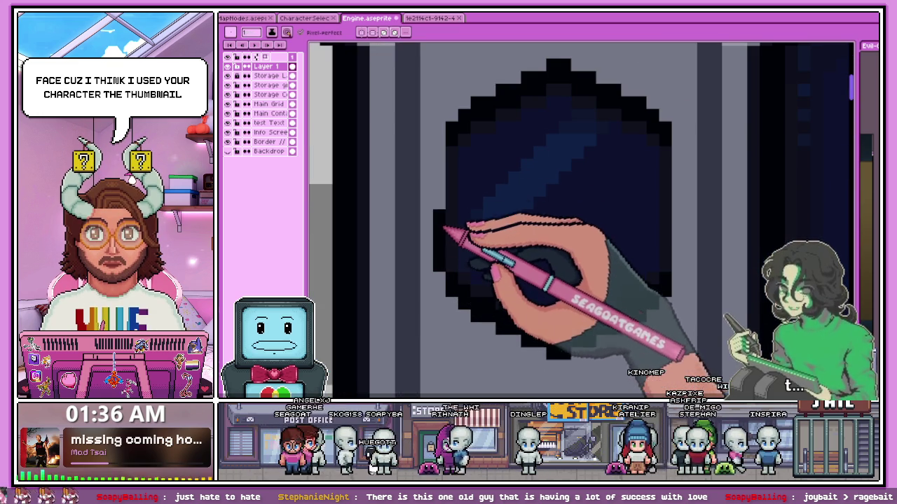
scroll(444, 156, "down", 1)
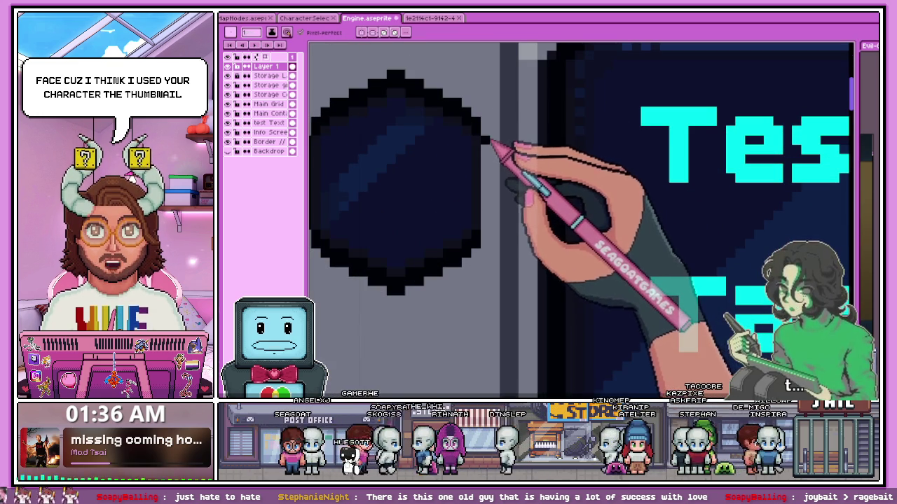
scroll(493, 234, "down", 1)
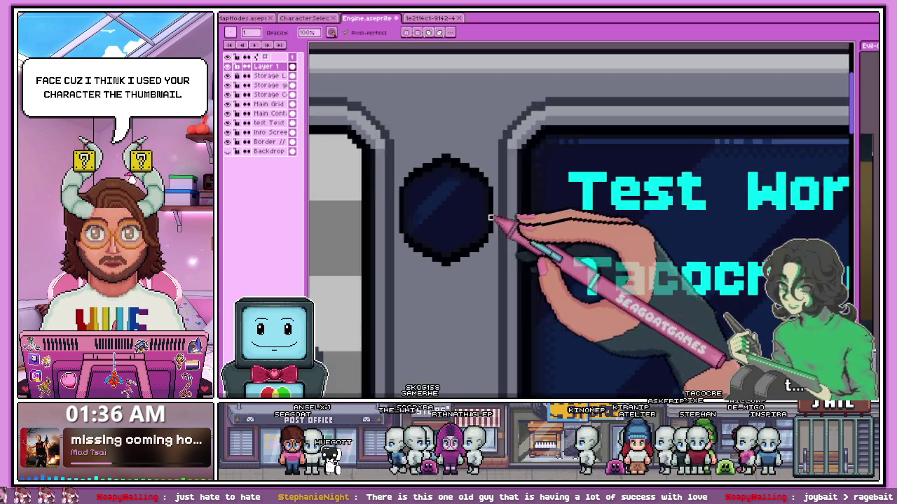
scroll(491, 245, "down", 2)
scroll(491, 251, "down", 1)
scroll(493, 252, "up", 1)
scroll(483, 235, "up", 1)
scroll(469, 217, "up", 2)
scroll(476, 245, "down", 2)
scroll(473, 252, "down", 2)
scroll(468, 267, "up", 2)
scroll(463, 259, "up", 1)
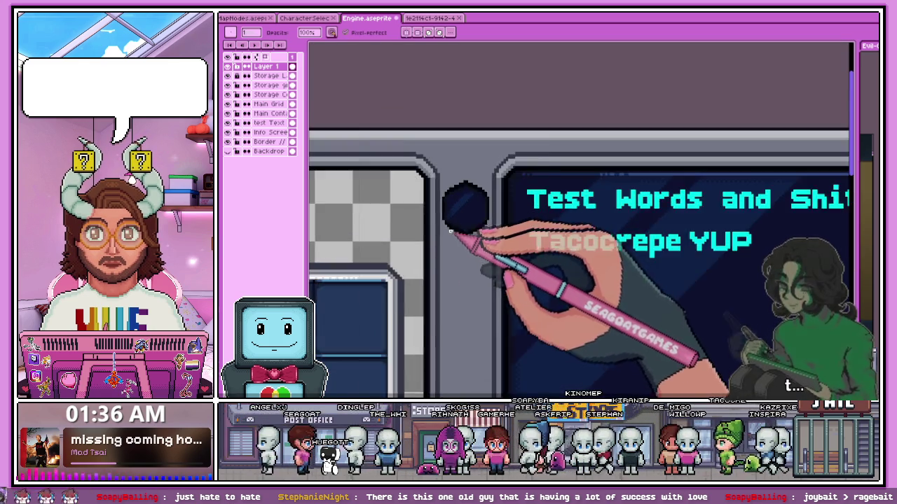
scroll(461, 225, "up", 2)
scroll(446, 181, "up", 2)
scroll(429, 143, "up", 1)
key("b")
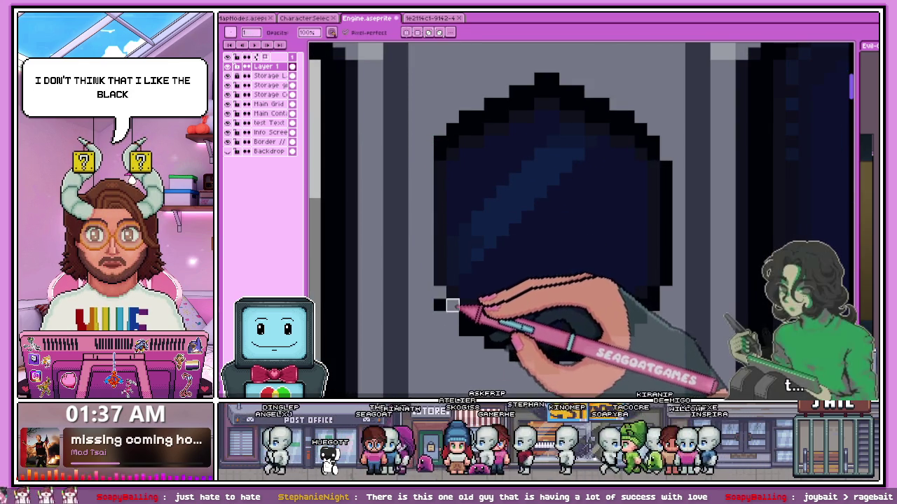
Sample a light grey from the artwork with the eyedropper for the Pencil
scroll(452, 306, "down", 1)
scroll(457, 318, "up", 1)
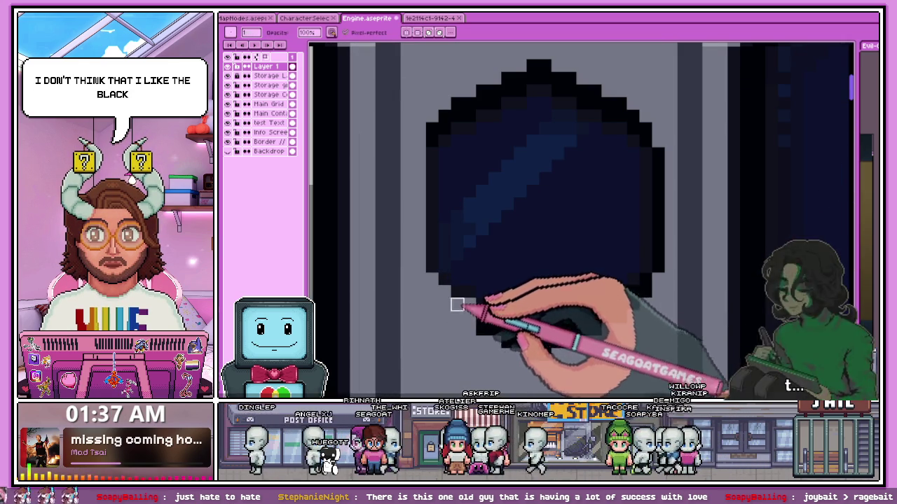
scroll(457, 304, "up", 1)
scroll(489, 302, "down", 1)
scroll(412, 258, "up", 1)
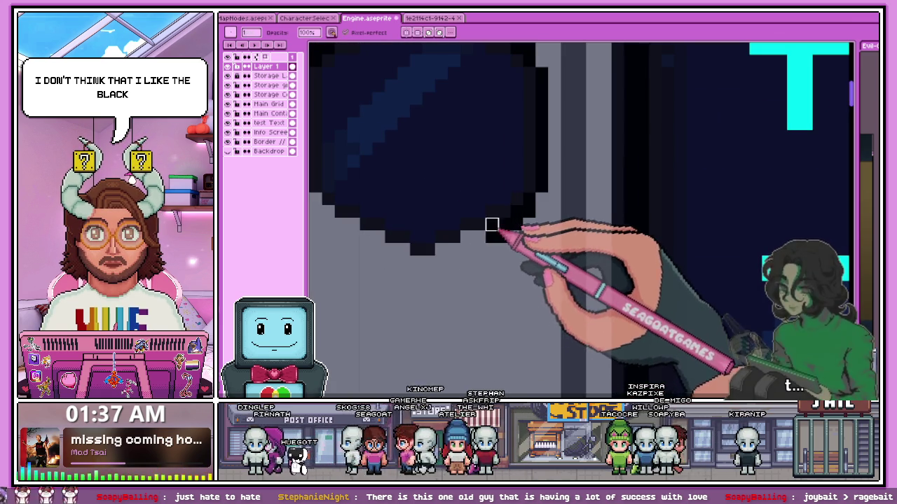
scroll(529, 199, "down", 2)
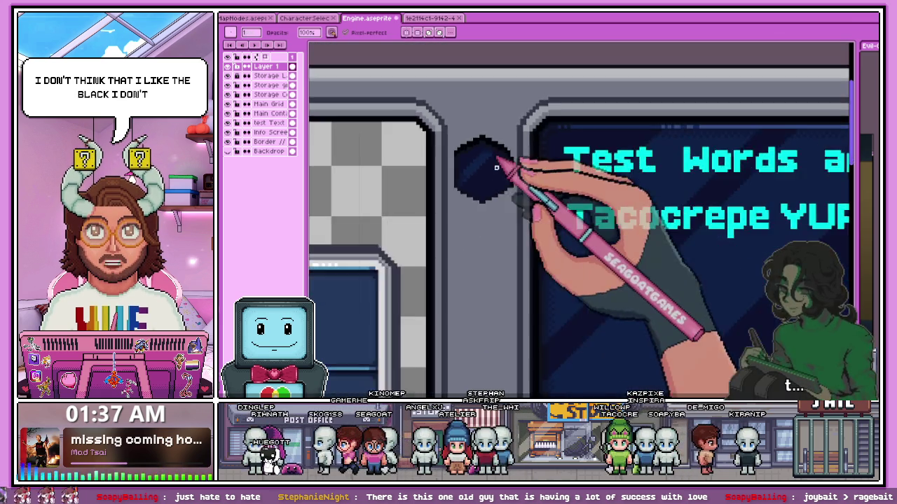
scroll(527, 243, "up", 1)
scroll(527, 243, "up", 1)
key("alt")
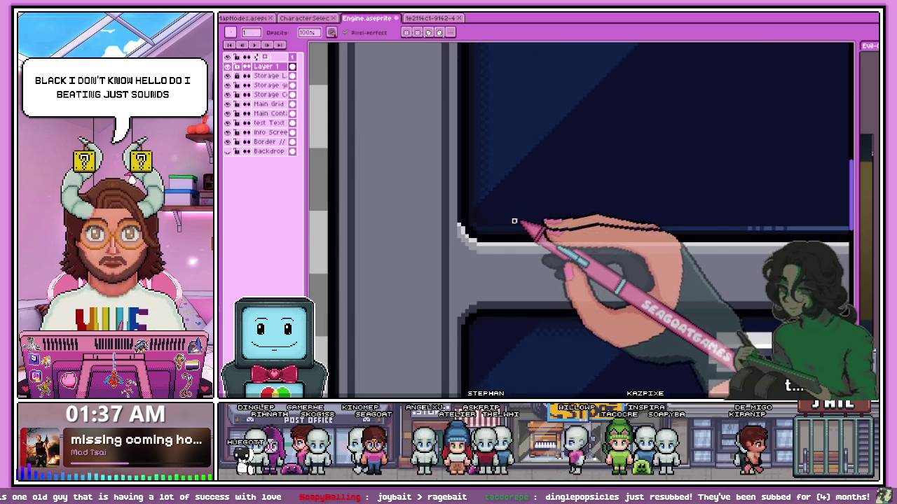
Repaint the hexagon's lower-left black outline pixels as a stepped light grey row
scroll(510, 233, "down", 1)
scroll(509, 233, "up", 1)
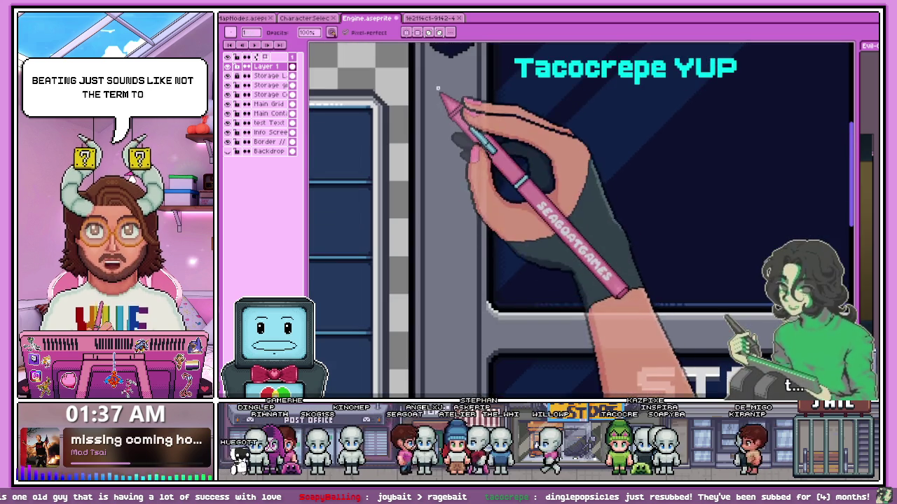
scroll(510, 233, "down", 1)
scroll(448, 259, "down", 1)
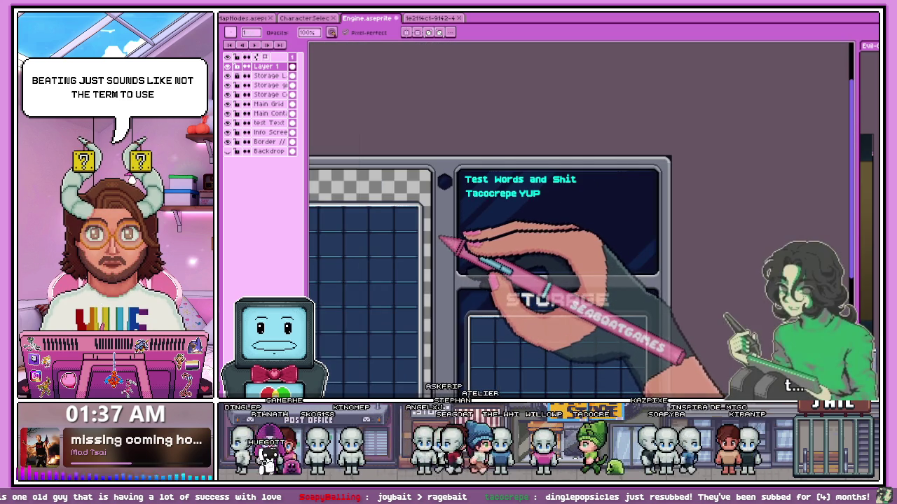
scroll(440, 238, "up", 1)
scroll(440, 170, "up", 1)
scroll(441, 140, "up", 1)
scroll(461, 184, "up", 1)
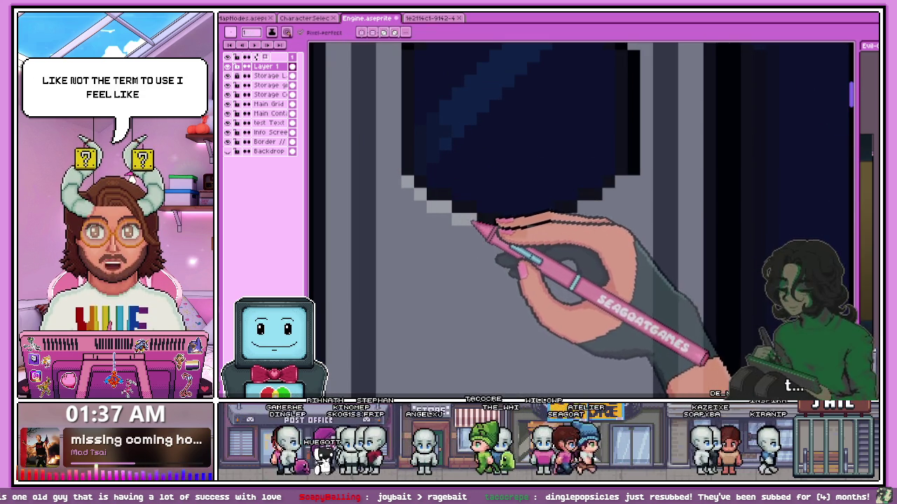
Paint stepped light grey pixels along the hexagon's bottom edge, replacing the black outline
scroll(550, 238, "down", 1)
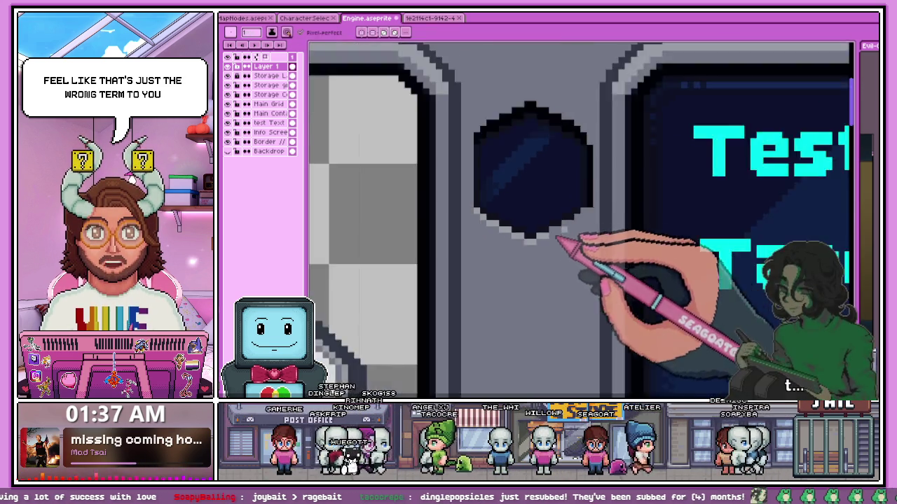
scroll(568, 243, "up", 1)
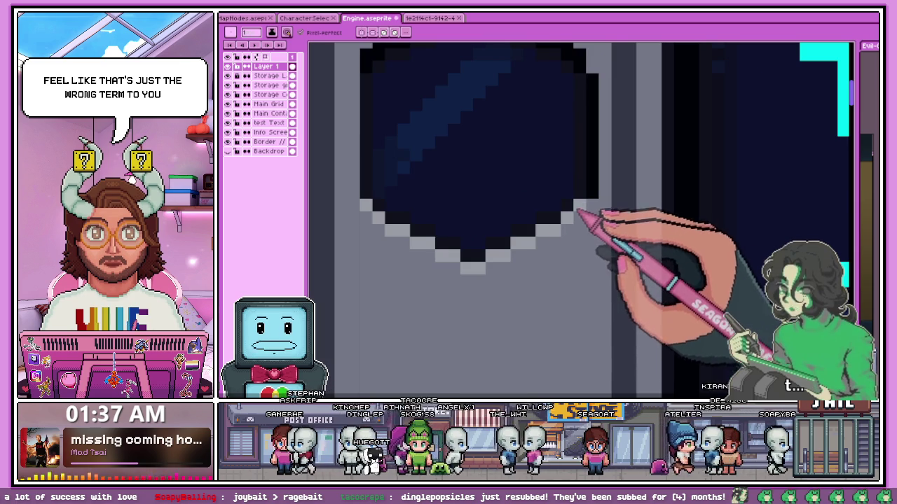
scroll(578, 210, "down", 2)
scroll(481, 156, "down", 2)
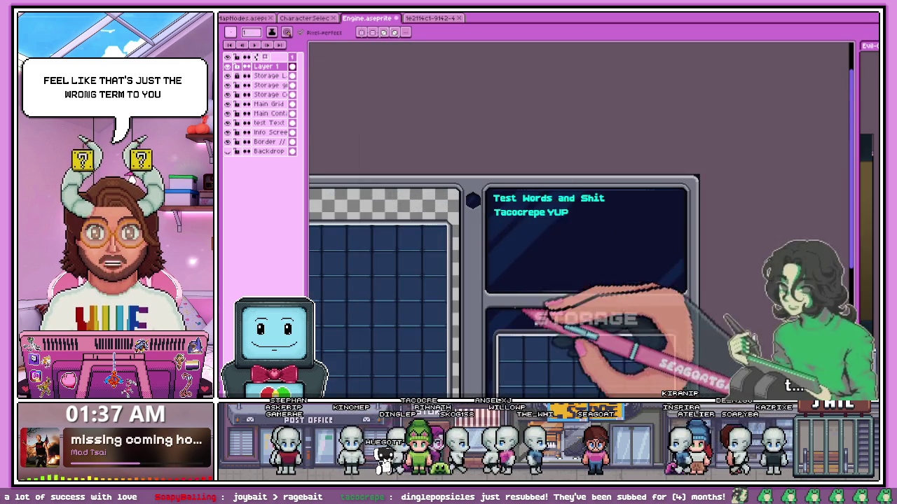
scroll(522, 311, "up", 3)
scroll(465, 287, "down", 2)
scroll(411, 296, "up", 1)
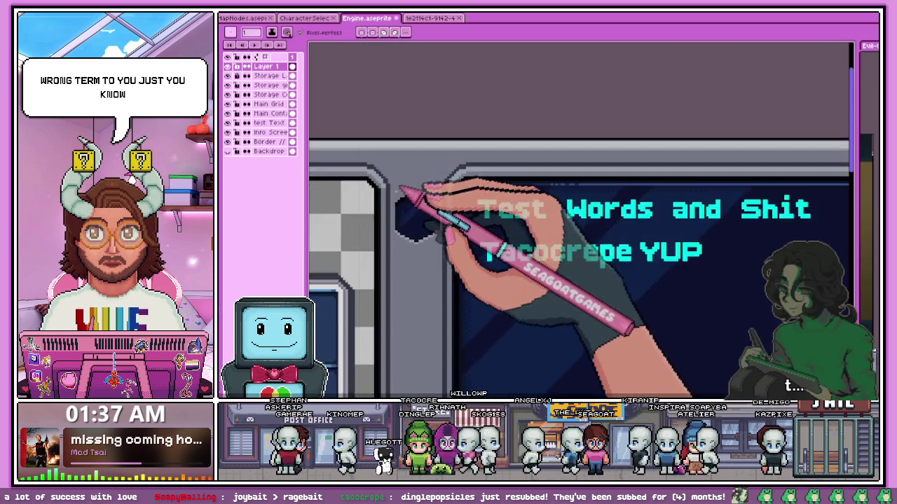
scroll(394, 244, "up", 1)
scroll(400, 250, "up", 1)
scroll(490, 240, "down", 1)
scroll(536, 284, "down", 1)
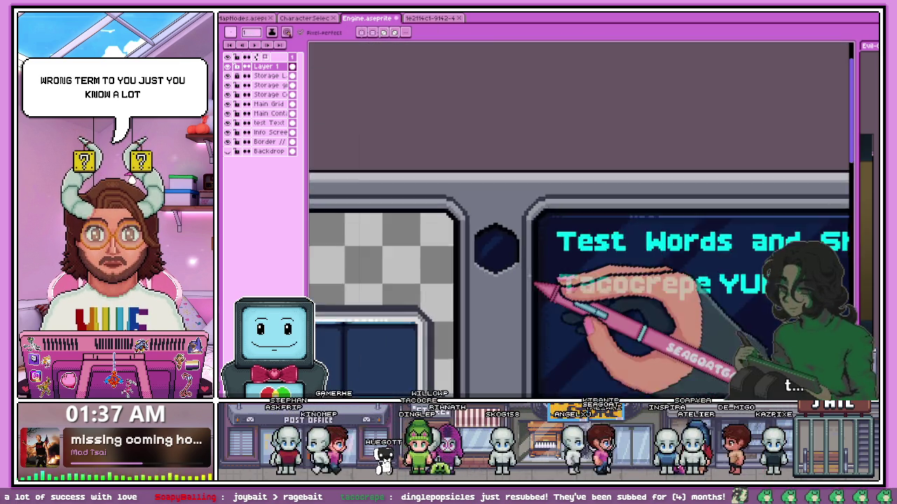
scroll(534, 283, "down", 1)
scroll(551, 356, "up", 2)
scroll(570, 320, "up", 2)
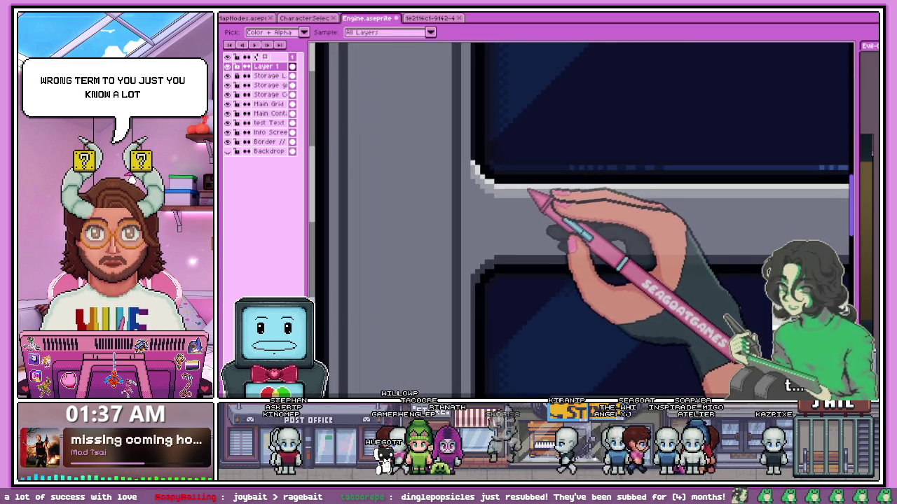
Continue the light grey band up the hexagon's lower-right side, sampling greys as needed
scroll(491, 252, "down", 2)
scroll(450, 201, "up", 1)
scroll(453, 240, "up", 1)
scroll(417, 221, "up", 1)
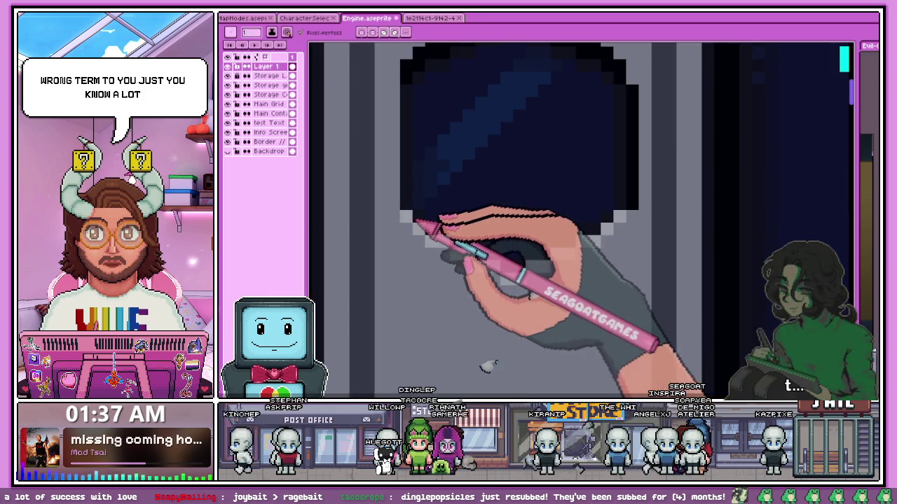
scroll(413, 219, "down", 2)
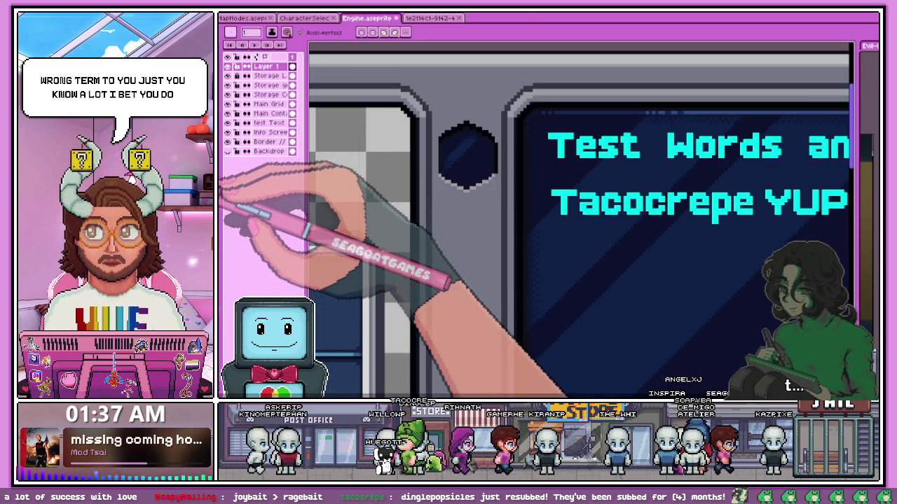
scroll(446, 178, "up", 3)
scroll(420, 177, "up", 2)
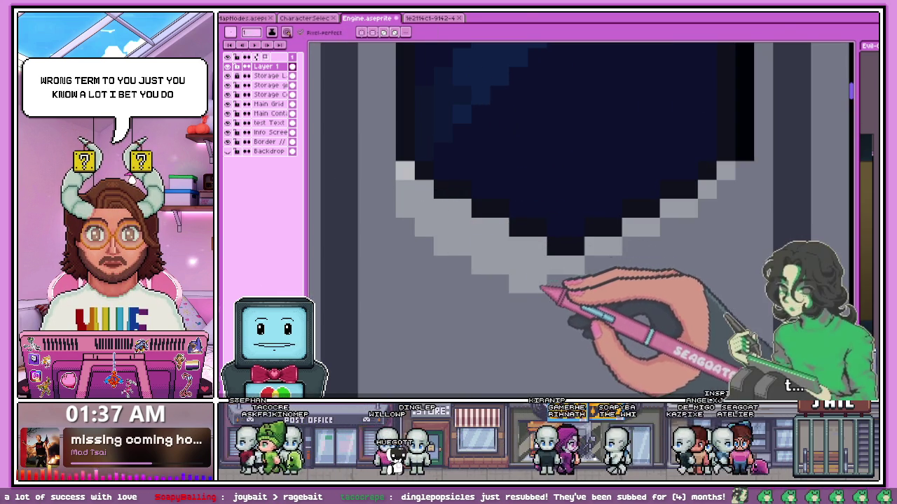
scroll(549, 260, "down", 1)
scroll(488, 250, "up", 1)
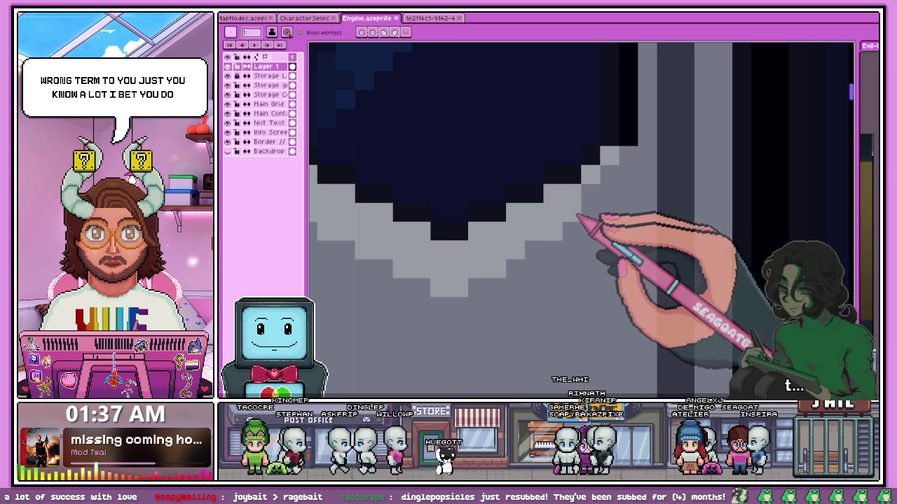
scroll(564, 228, "down", 1)
scroll(475, 225, "up", 1)
key("alt")
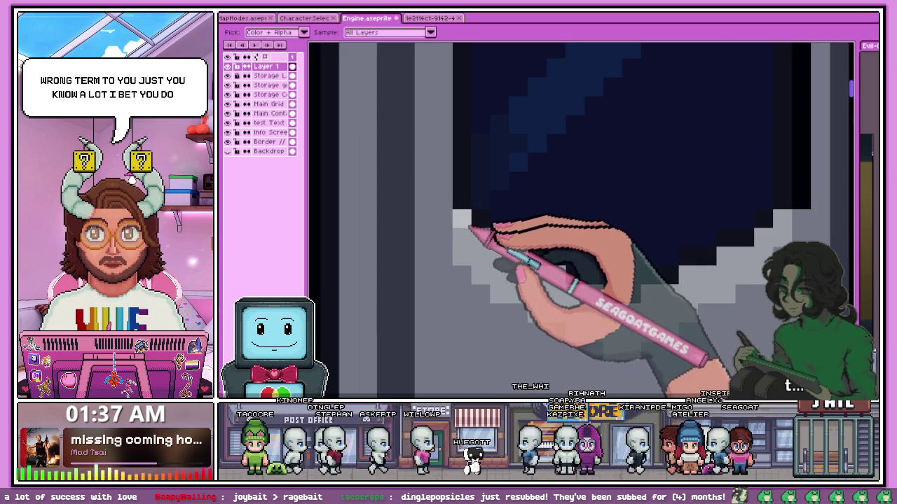
Draw a dark navy hexagon in the frame strip left of the text panel's top corner
scroll(544, 274, "down", 1)
scroll(530, 286, "up", 1)
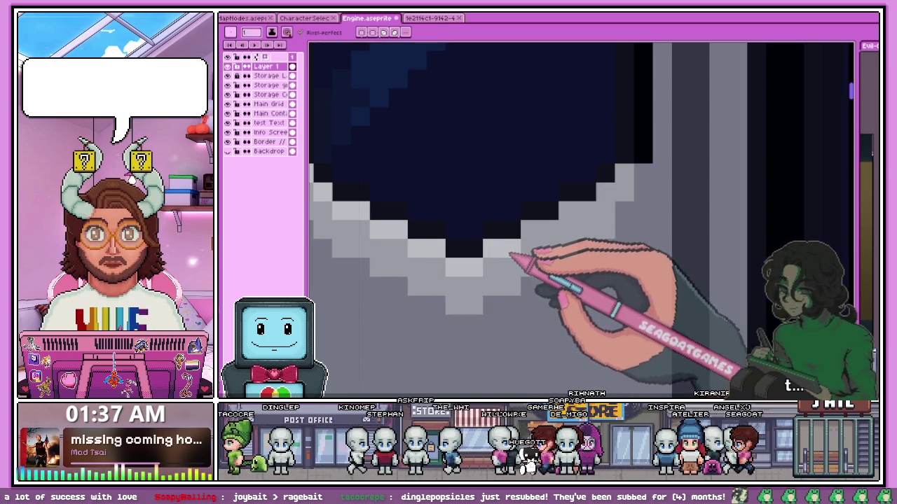
scroll(510, 237, "down", 2)
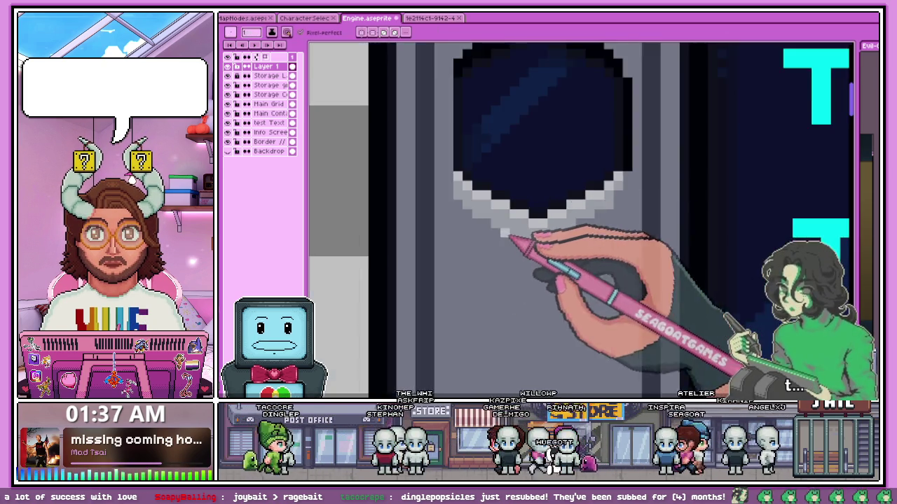
scroll(510, 236, "down", 3)
scroll(524, 270, "down", 1)
scroll(531, 280, "down", 1)
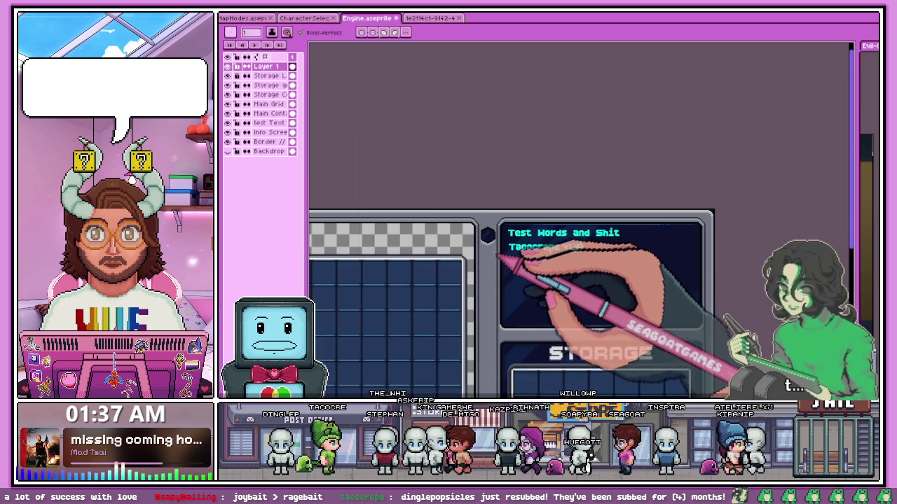
scroll(496, 228, "up", 3)
scroll(486, 244, "up", 2)
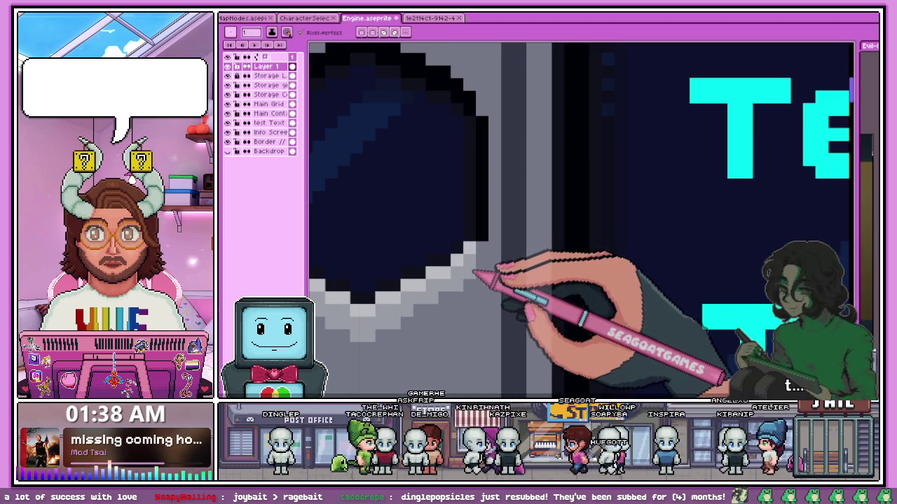
scroll(492, 256, "down", 2)
scroll(495, 264, "up", 2)
scroll(490, 256, "down", 1)
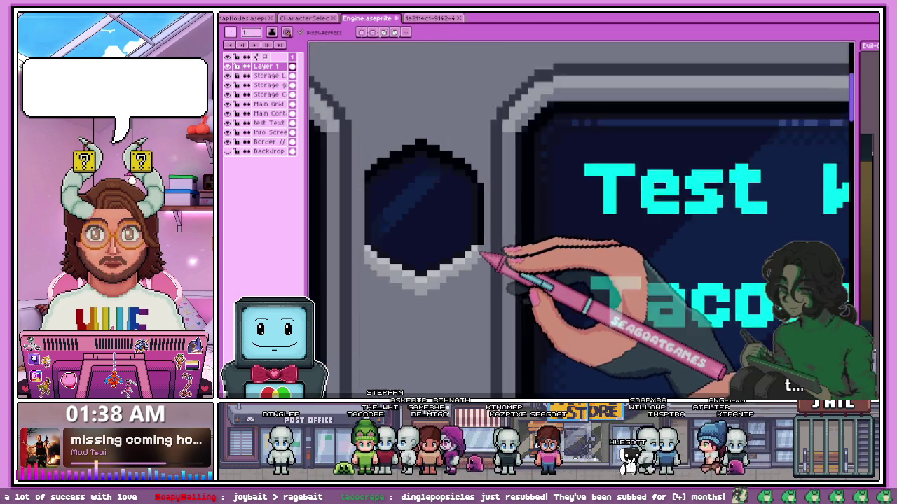
scroll(443, 245, "up", 2)
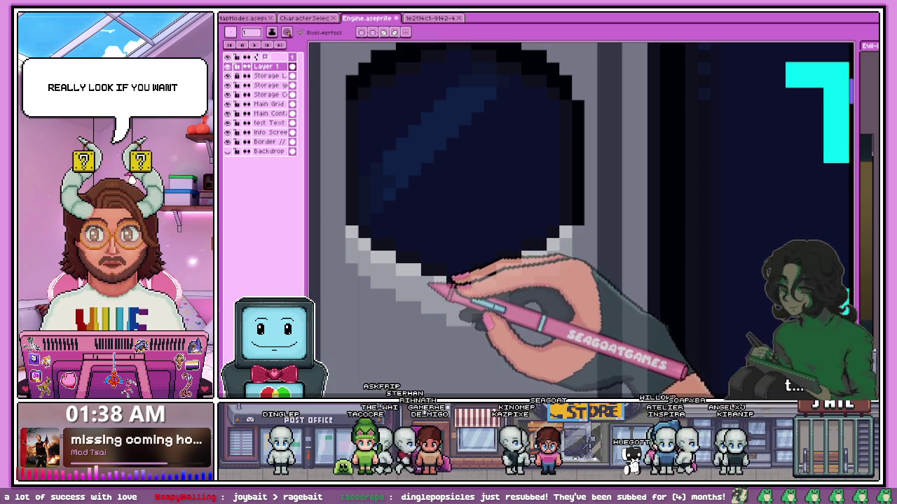
scroll(571, 229, "down", 2)
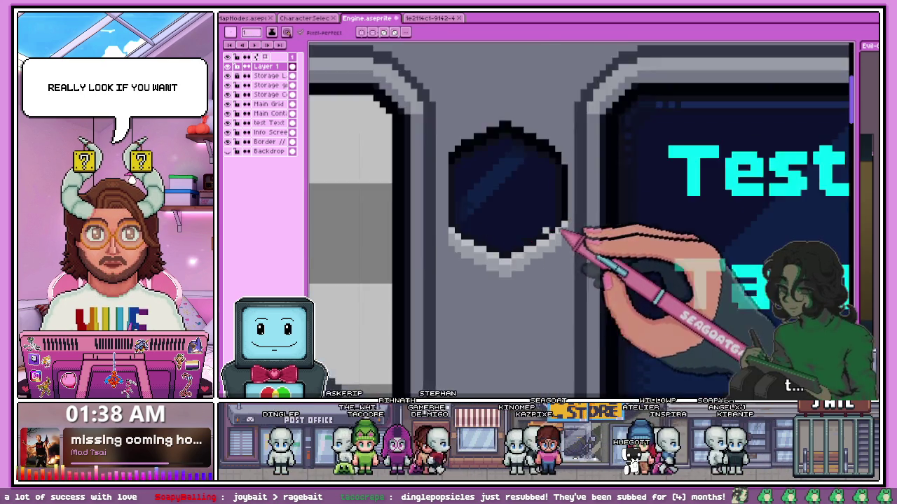
scroll(519, 259, "down", 1)
scroll(449, 298, "down", 2)
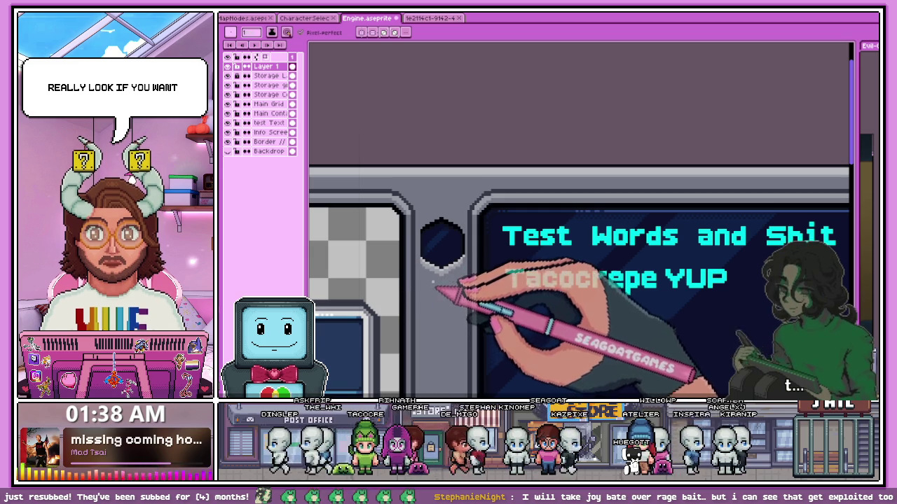
scroll(437, 289, "up", 1)
scroll(430, 294, "up", 1)
scroll(518, 233, "up", 1)
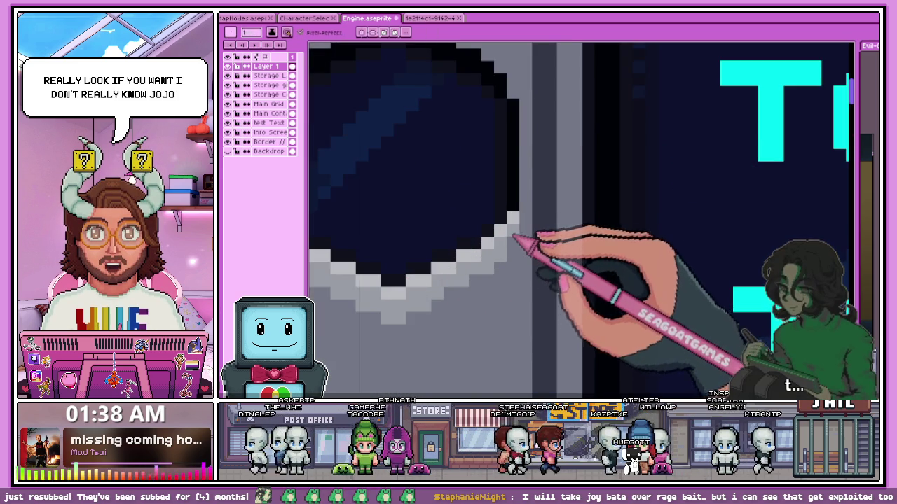
scroll(515, 238, "down", 2)
scroll(467, 266, "down", 1)
scroll(456, 294, "up", 1)
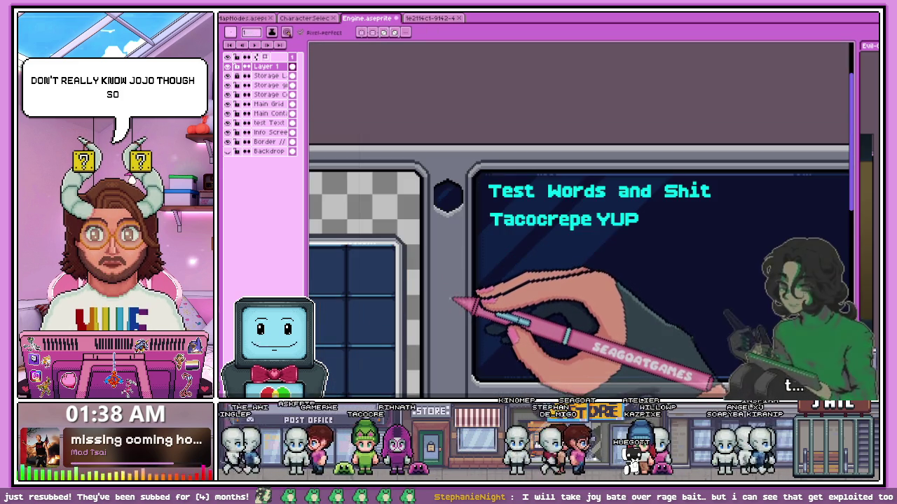
scroll(448, 259, "up", 1)
scroll(427, 203, "up", 1)
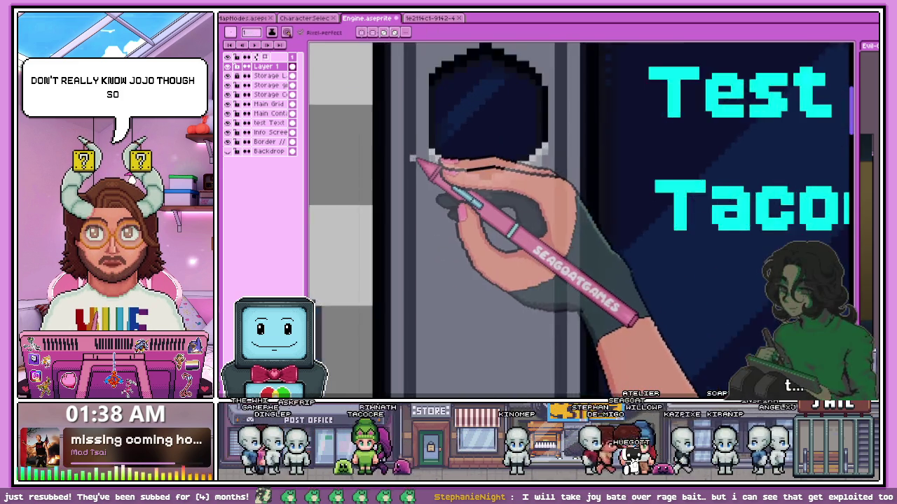
scroll(424, 169, "up", 1)
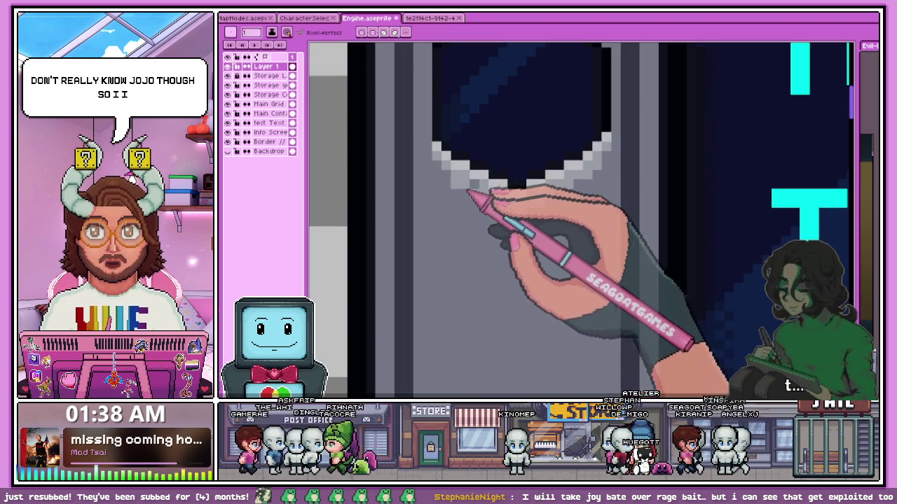
scroll(466, 189, "down", 1)
scroll(456, 219, "up", 2)
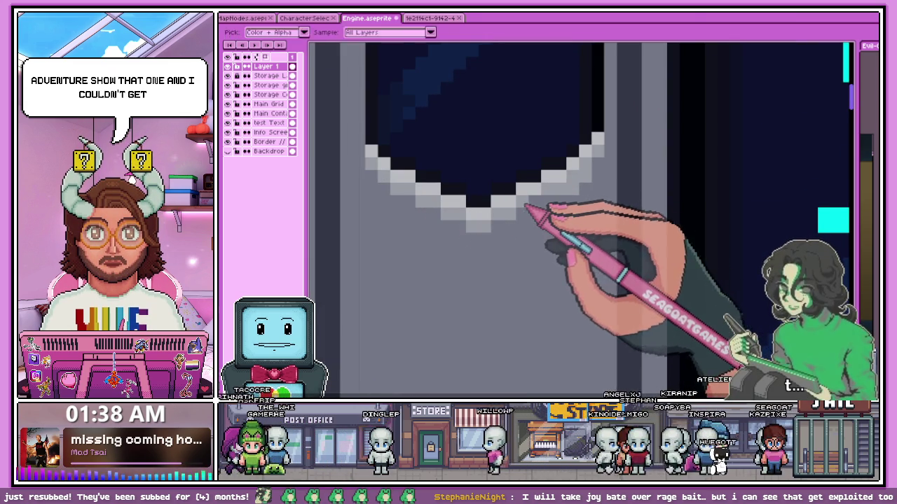
scroll(464, 254, "down", 2)
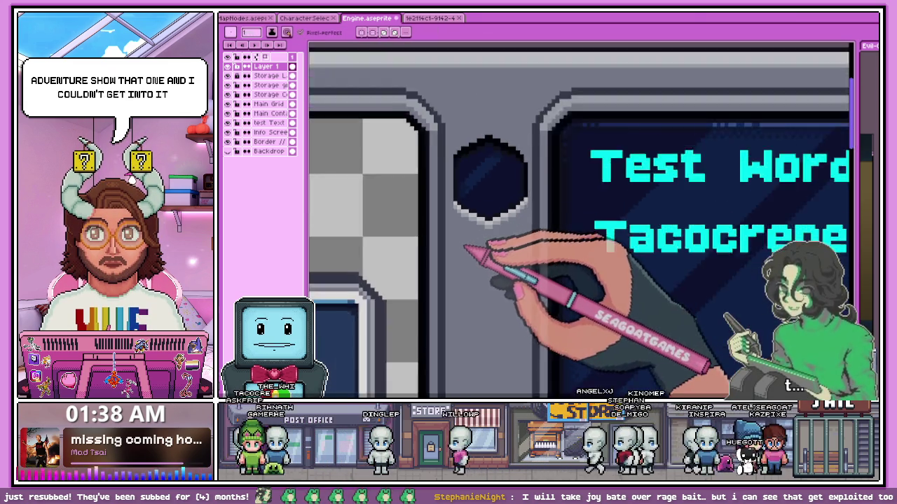
scroll(476, 245, "down", 1)
scroll(483, 236, "up", 3)
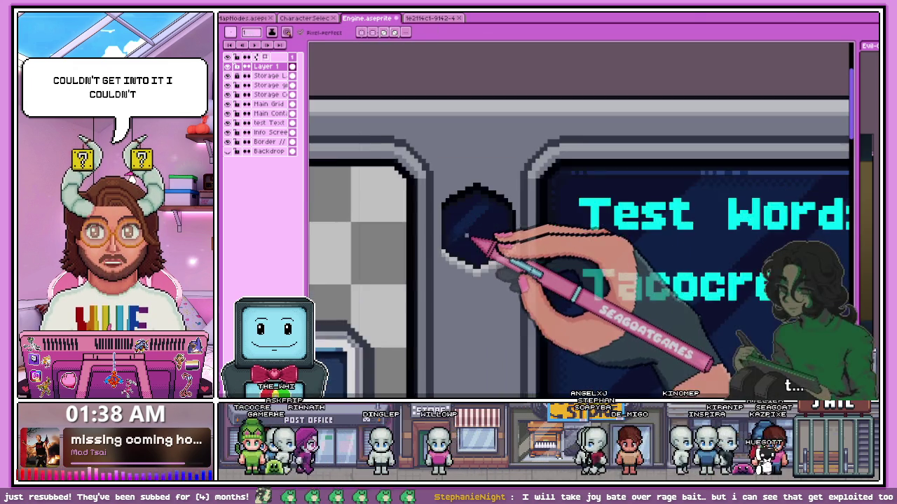
scroll(469, 241, "up", 1)
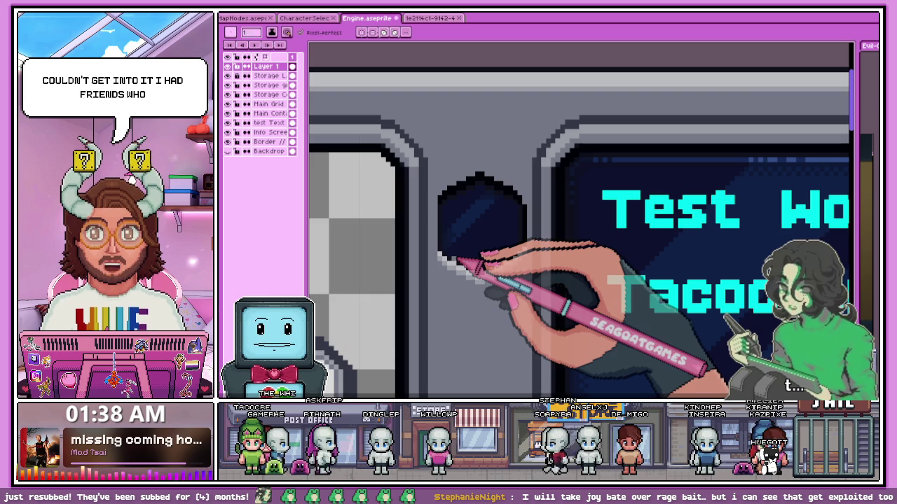
scroll(446, 247, "up", 1)
scroll(462, 294, "down", 2)
scroll(444, 301, "down", 1)
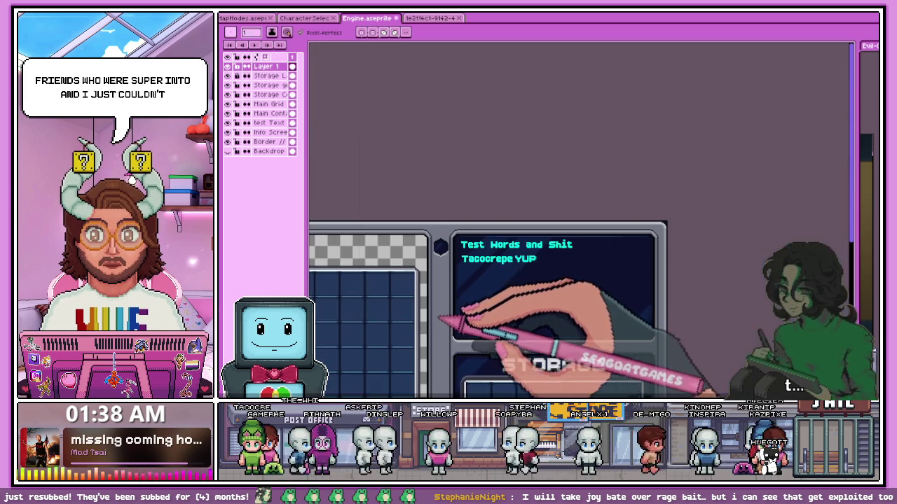
scroll(443, 277, "up", 2)
scroll(460, 240, "up", 2)
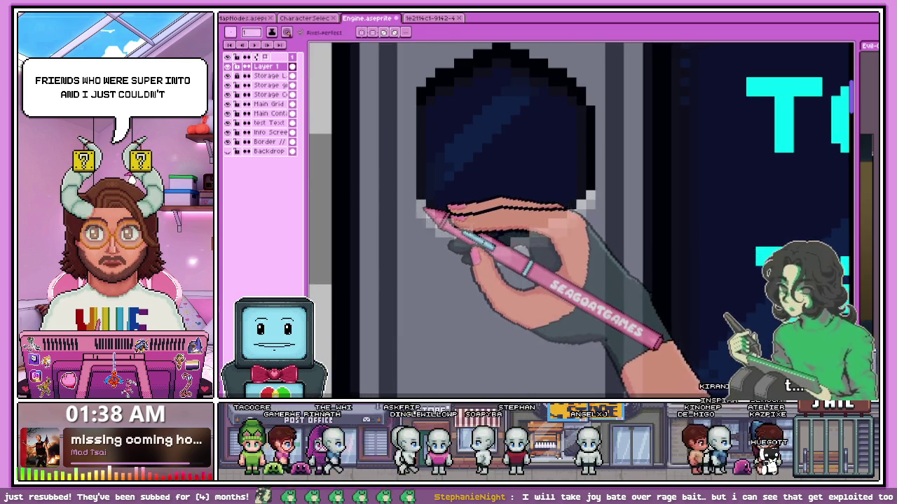
scroll(425, 211, "up", 2)
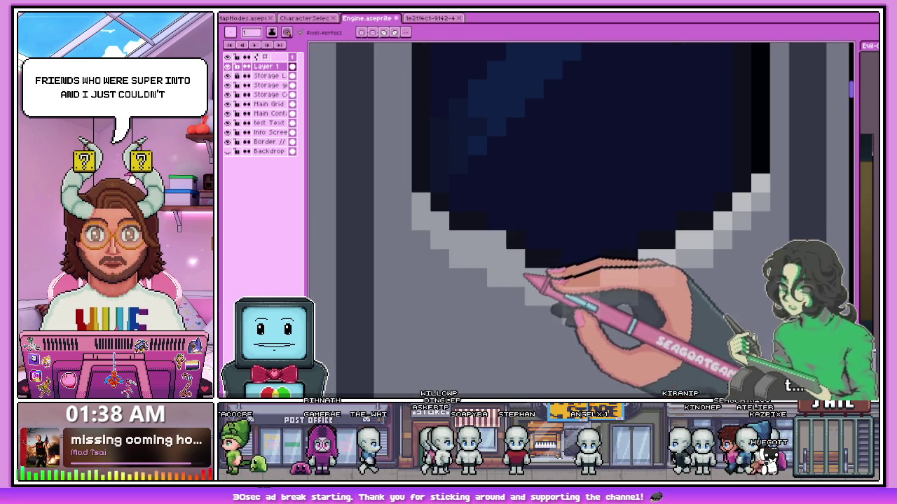
scroll(541, 283, "down", 2)
scroll(505, 271, "up", 1)
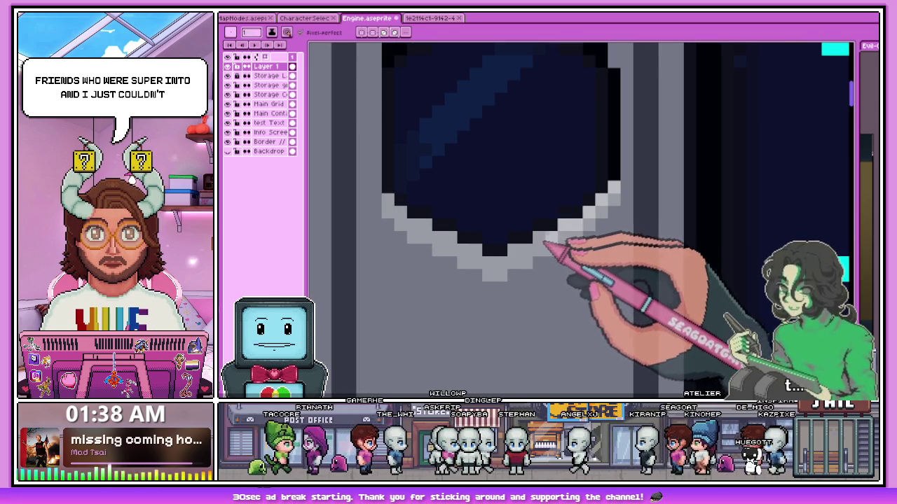
scroll(620, 200, "down", 1)
scroll(477, 236, "down", 2)
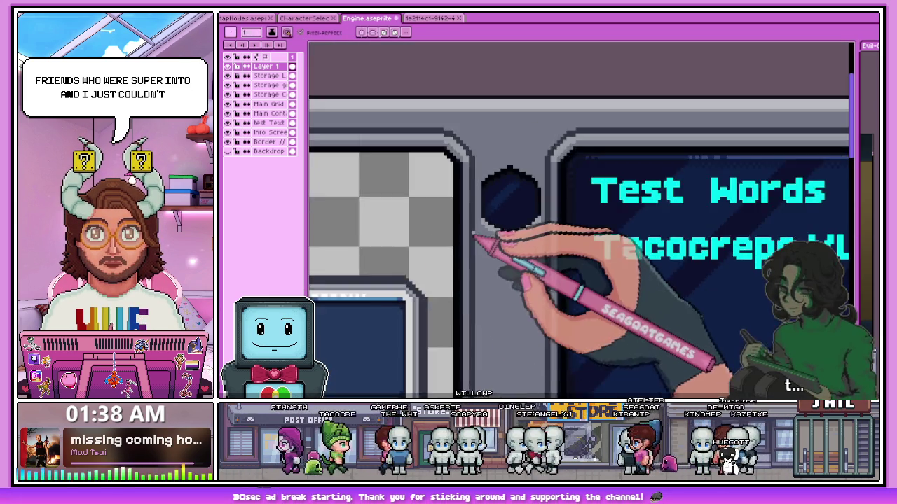
scroll(494, 250, "down", 3)
scroll(494, 242, "up", 2)
scroll(504, 225, "up", 1)
scroll(516, 232, "up", 1)
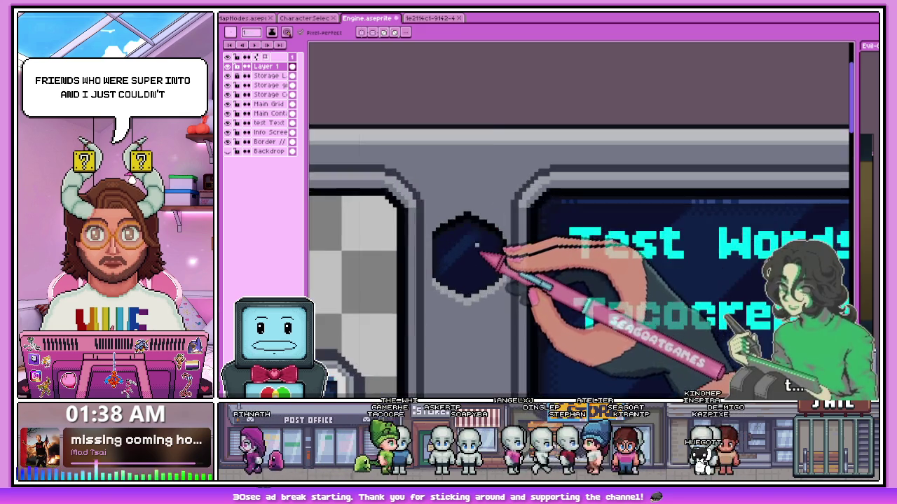
scroll(518, 242, "up", 1)
scroll(526, 231, "down", 1)
scroll(444, 257, "up", 1)
scroll(441, 260, "down", 2)
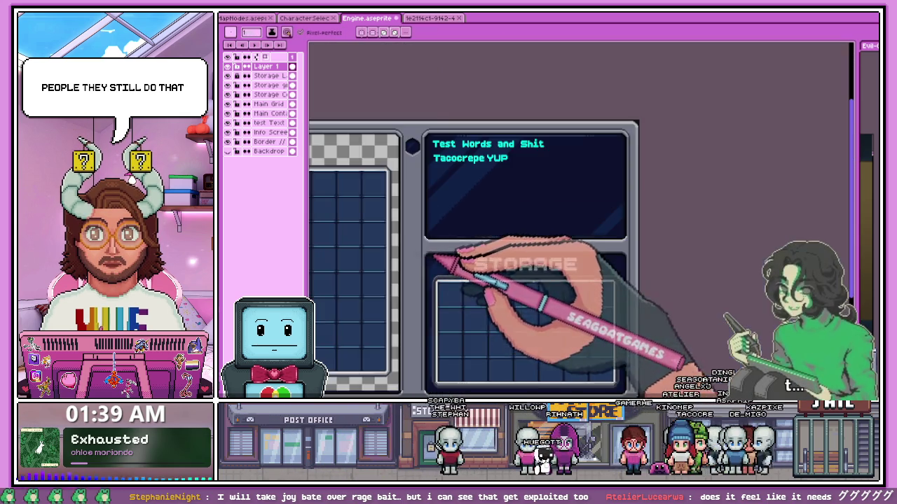
scroll(421, 196, "up", 2)
scroll(410, 144, "up", 1)
scroll(408, 168, "up", 1)
scroll(403, 196, "up", 1)
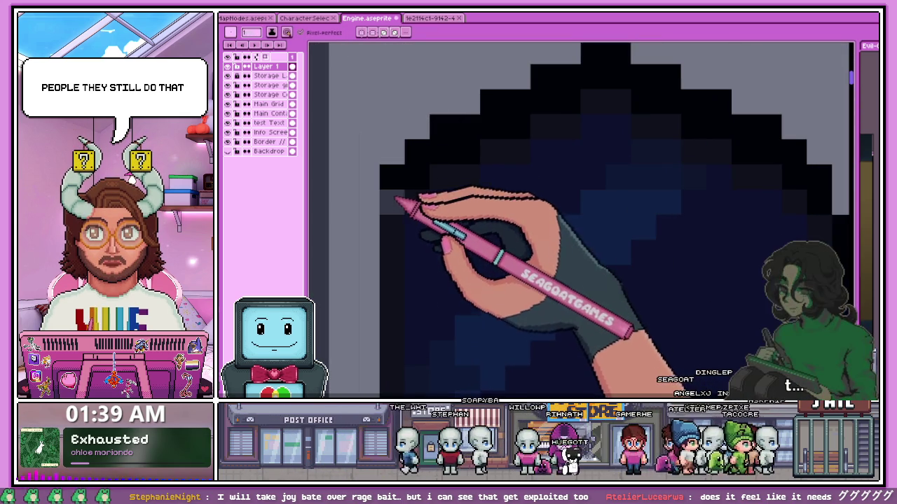
scroll(419, 210, "down", 2)
scroll(428, 203, "up", 1)
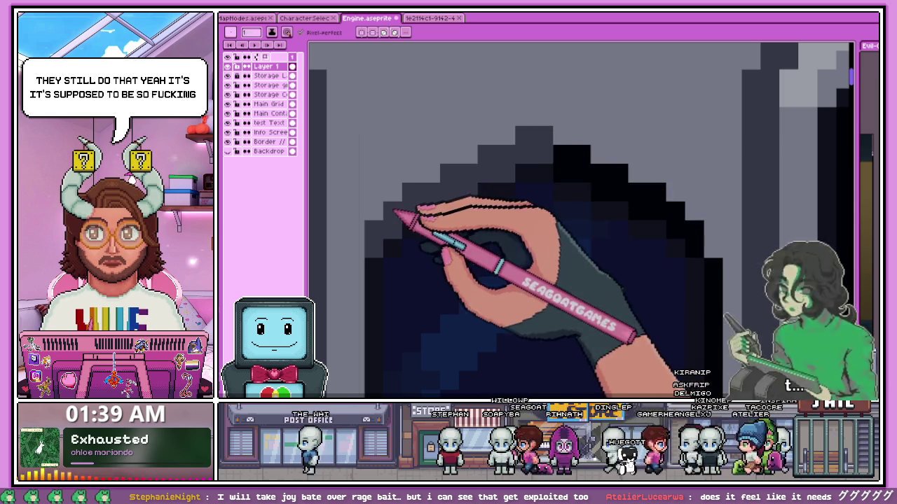
Add a light grey bevelled rim wrapping the hexagon's lower half
scroll(398, 212, "down", 2)
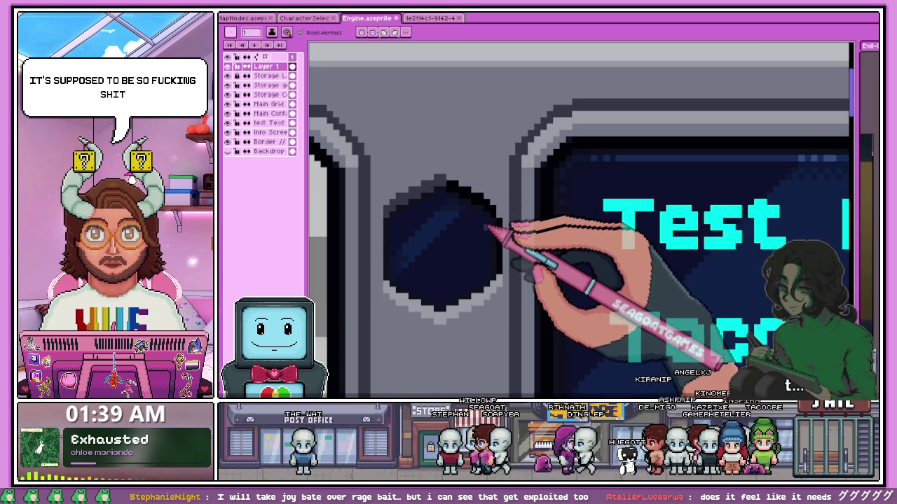
scroll(491, 228, "up", 1)
scroll(481, 190, "up", 1)
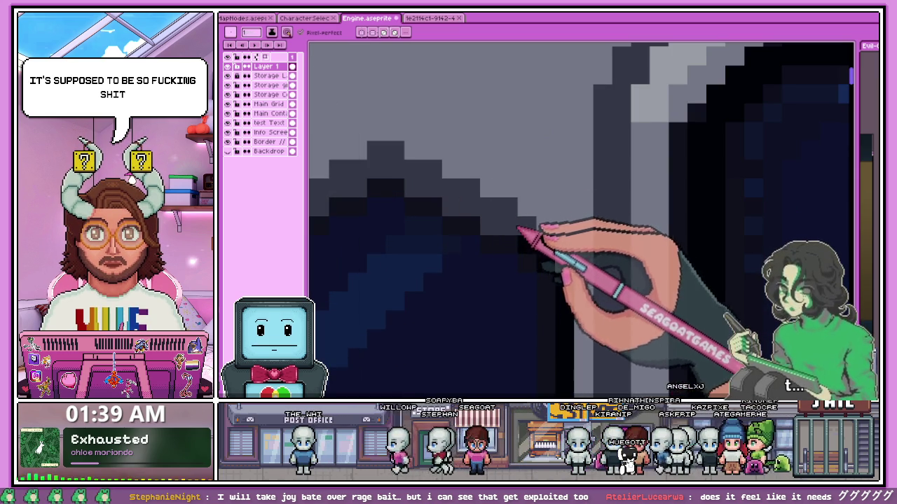
scroll(460, 224, "down", 1)
scroll(465, 245, "down", 1)
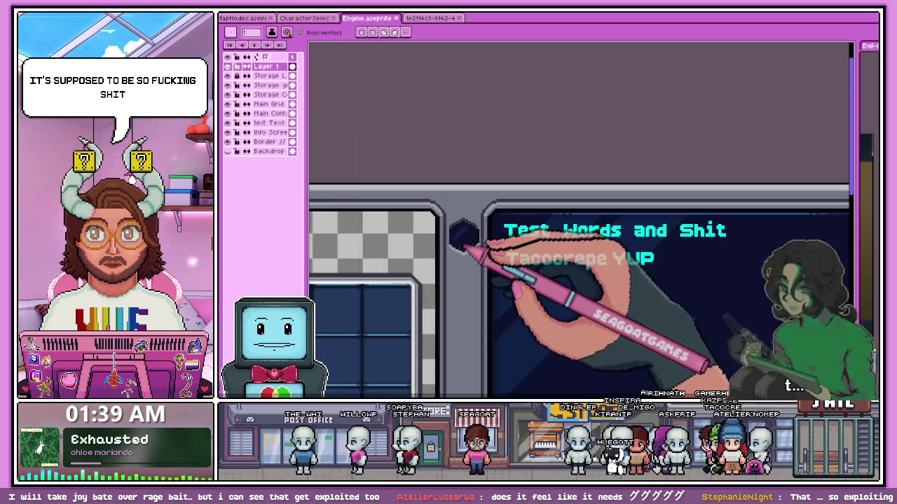
scroll(462, 245, "down", 1)
scroll(462, 245, "up", 3)
scroll(476, 234, "up", 2)
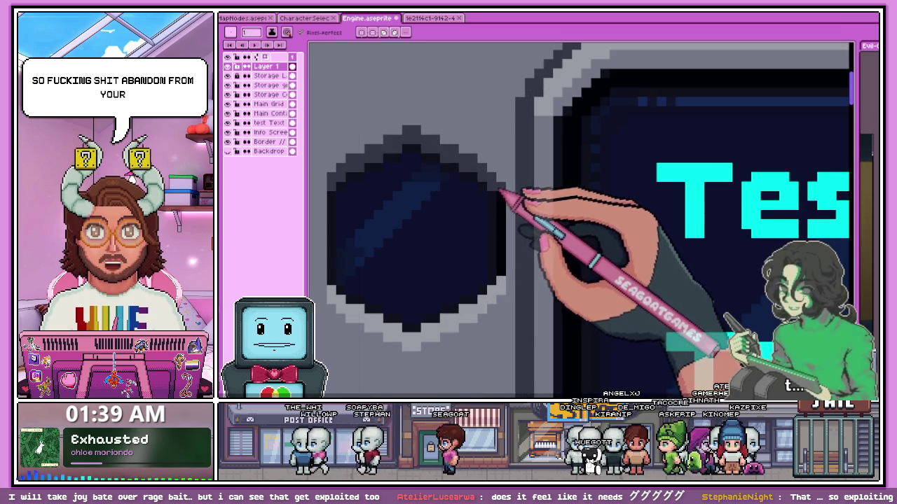
scroll(498, 203, "up", 1)
scroll(493, 207, "down", 3)
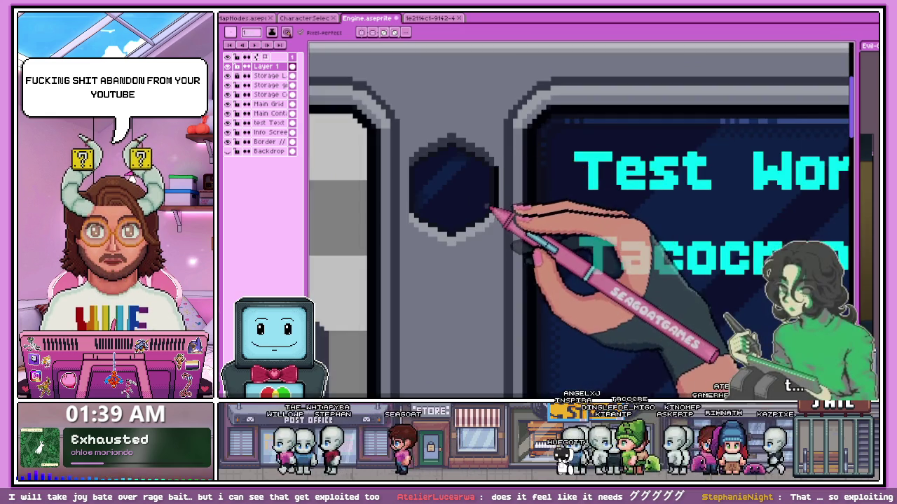
scroll(501, 196, "up", 2)
scroll(501, 159, "up", 1)
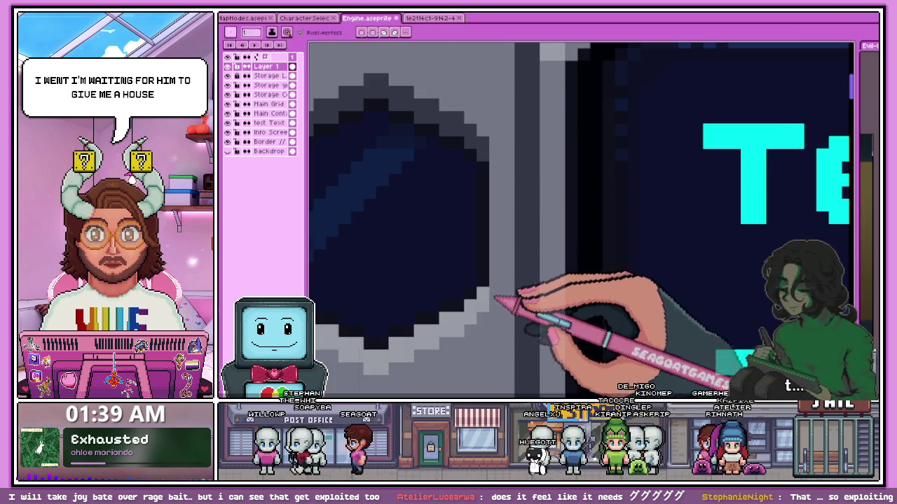
scroll(496, 300, "down", 2)
scroll(486, 228, "down", 2)
scroll(471, 278, "up", 2)
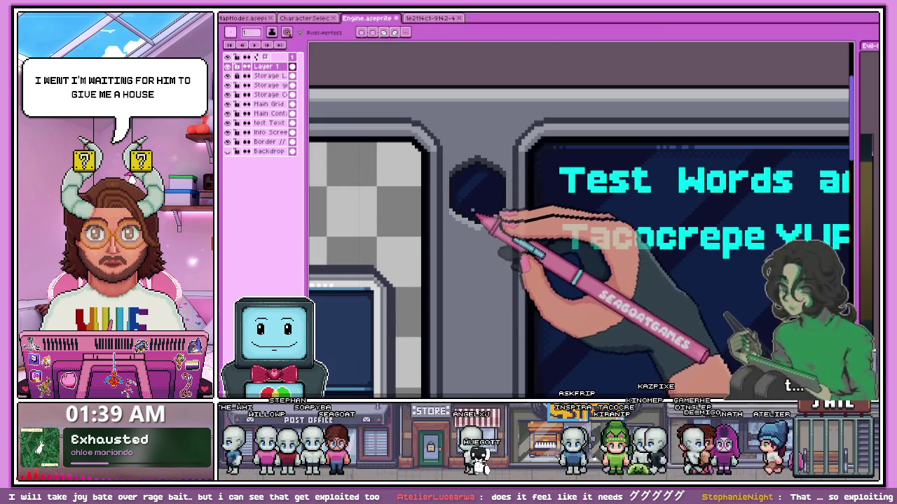
scroll(466, 228, "down", 1)
scroll(475, 254, "down", 1)
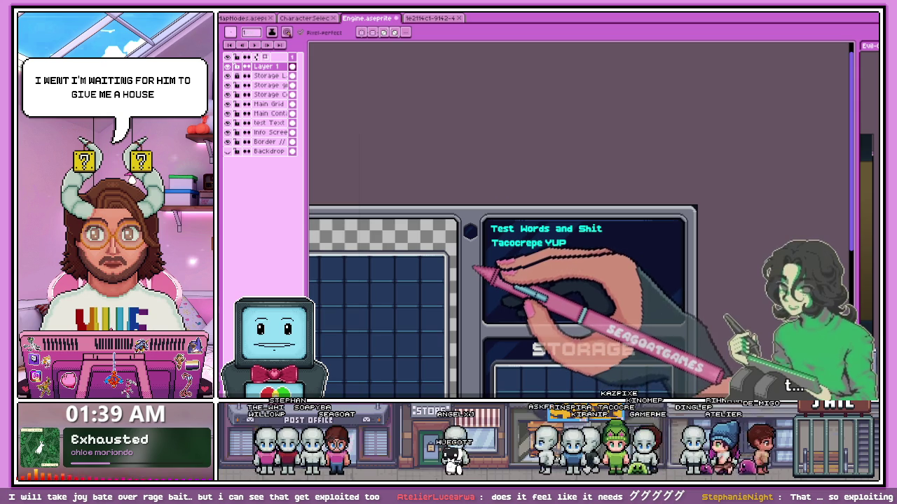
scroll(473, 235, "up", 1)
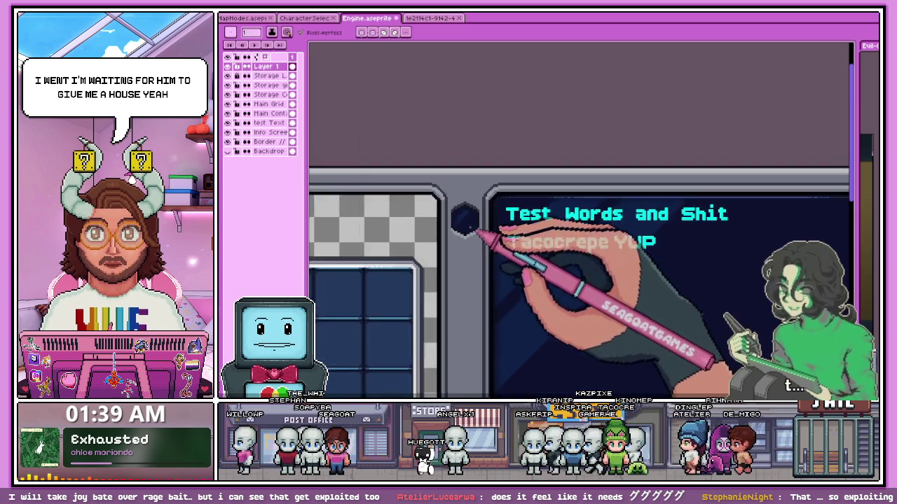
scroll(467, 249, "up", 1)
scroll(467, 249, "up", 1)
scroll(465, 239, "up", 1)
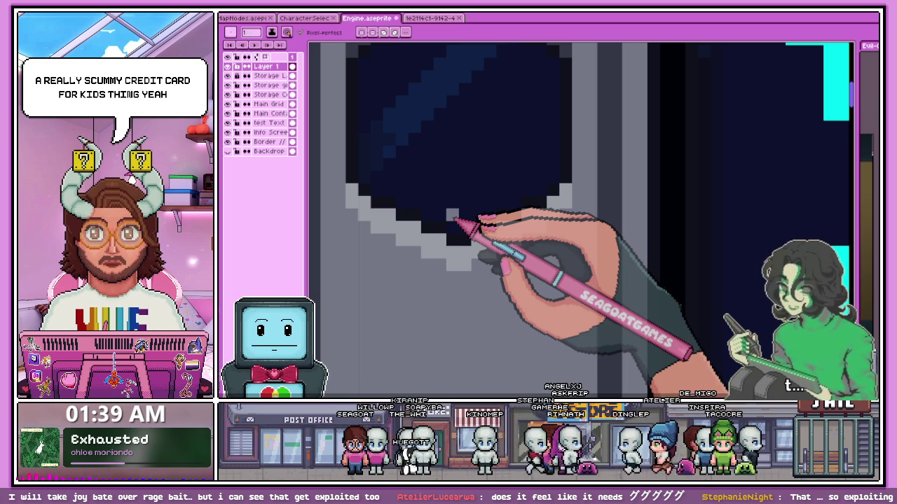
Zoom to check the new socket beside the 'Test Words' panel
scroll(435, 241, "down", 3)
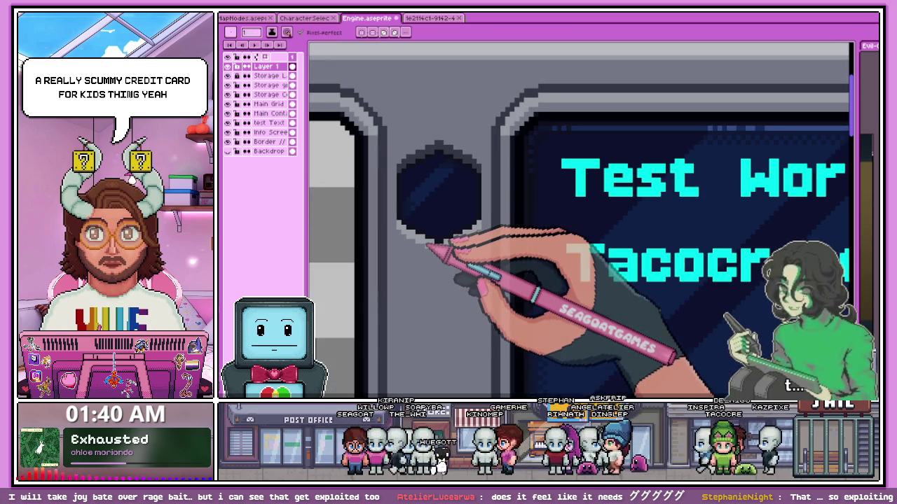
scroll(428, 245, "down", 2)
scroll(428, 243, "down", 2)
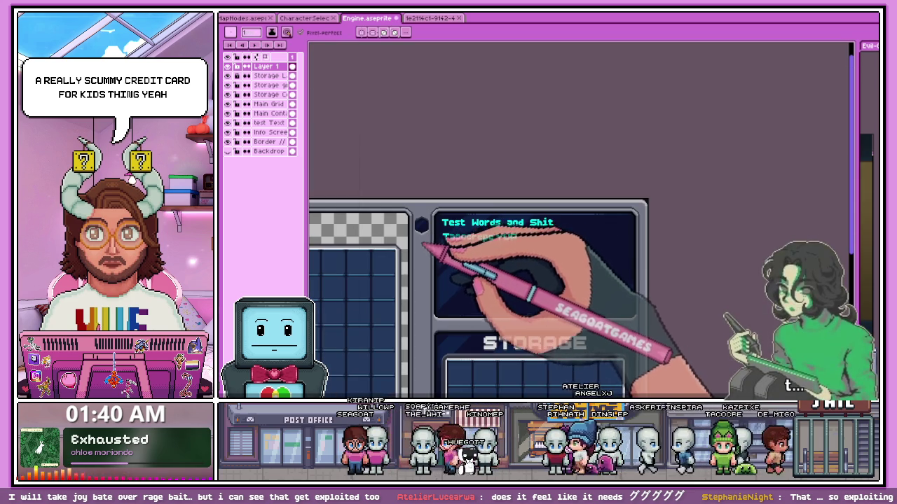
scroll(423, 245, "down", 1)
scroll(451, 217, "up", 3)
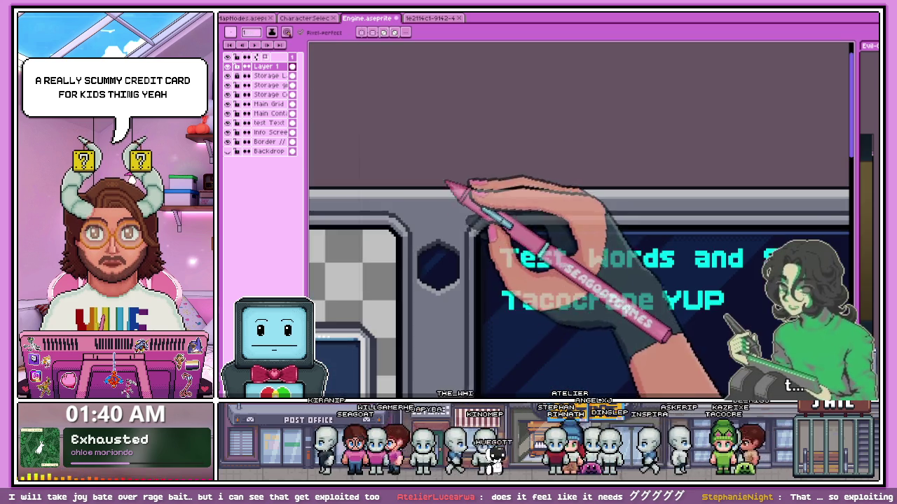
scroll(456, 210, "up", 1)
scroll(441, 266, "up", 1)
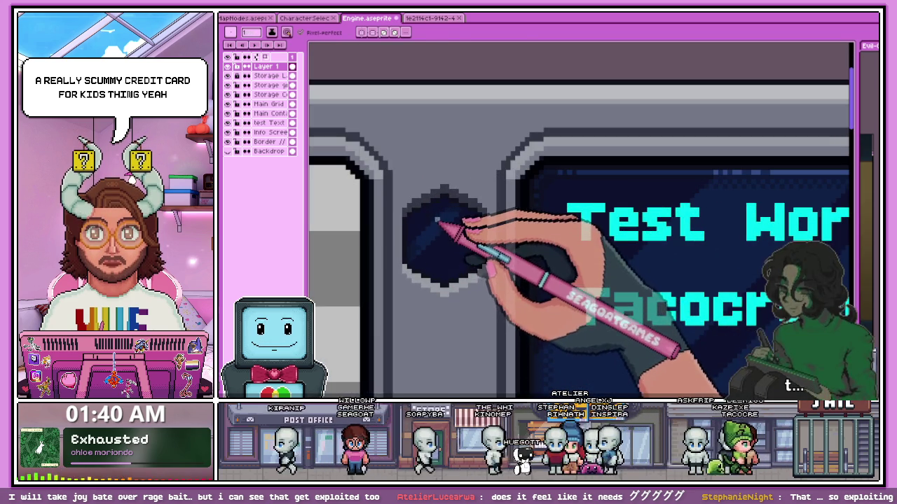
Marquee-select the navy hexagon socket and make a movable copy of it
key("m")
mouse_move(404, 176)
left_mouse_down()
mouse_move(439, 248)
mouse_move(480, 283)
left_mouse_up()
scroll(477, 283, "down", 3)
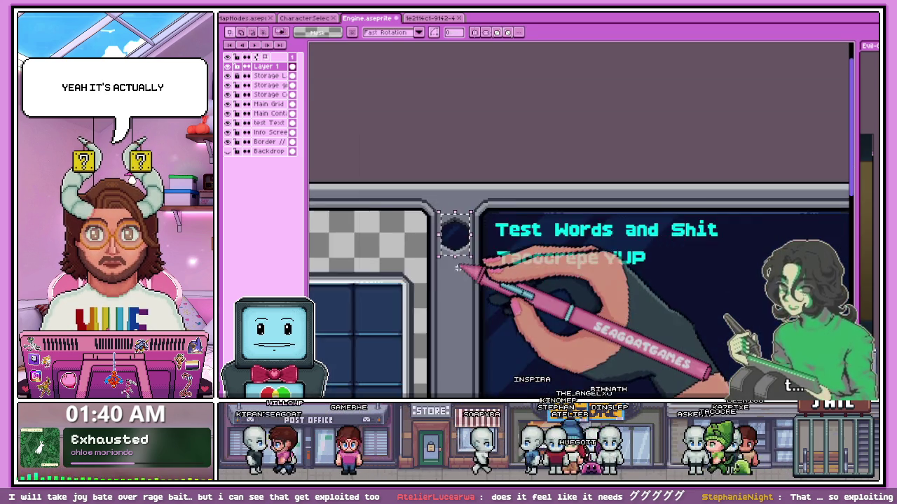
scroll(464, 250, "up", 1)
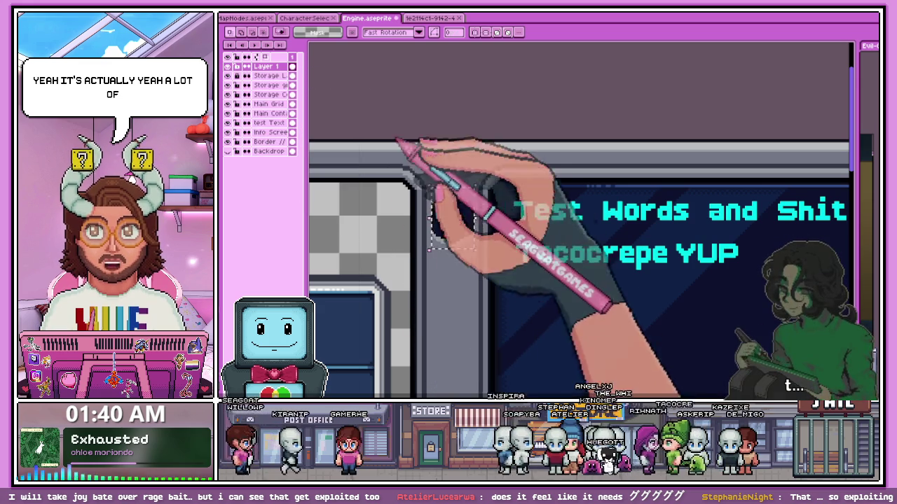
key("ctrl+t")
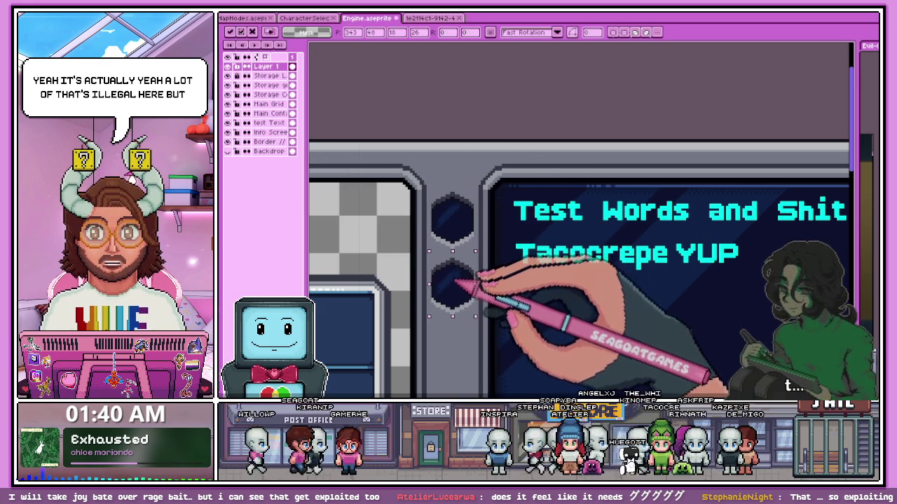
Drag the hexagon copy to sit just below the original and commit it there
scroll(450, 275, "up", 2)
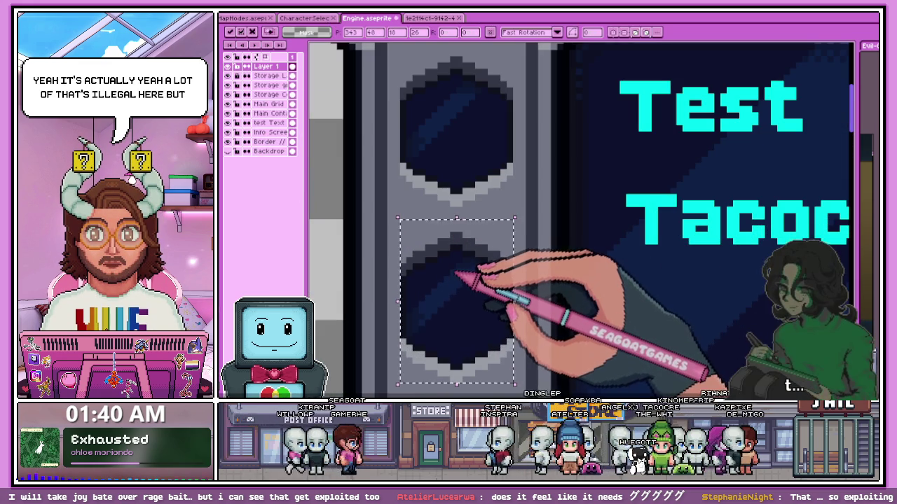
scroll(454, 199, "down", 1)
scroll(454, 200, "up", 1)
scroll(454, 200, "up", 1)
scroll(454, 200, "up", 2)
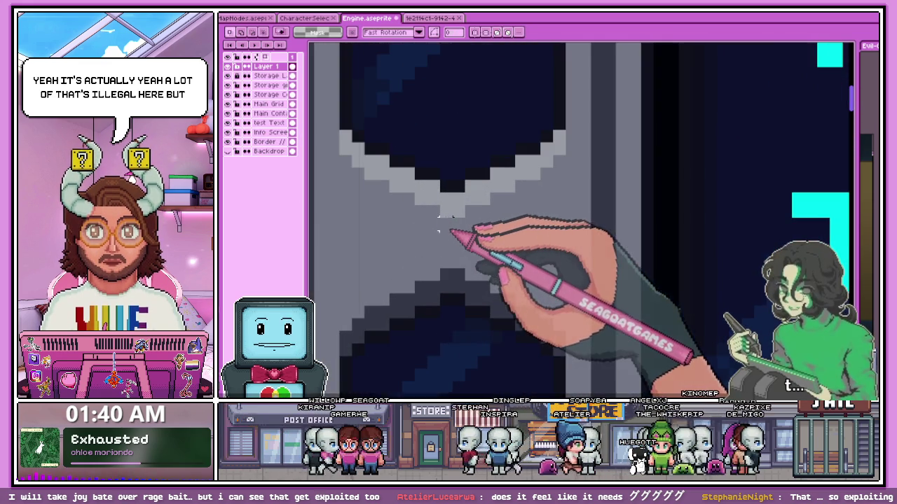
scroll(454, 253, "down", 2)
scroll(455, 259, "down", 1)
scroll(459, 269, "down", 1)
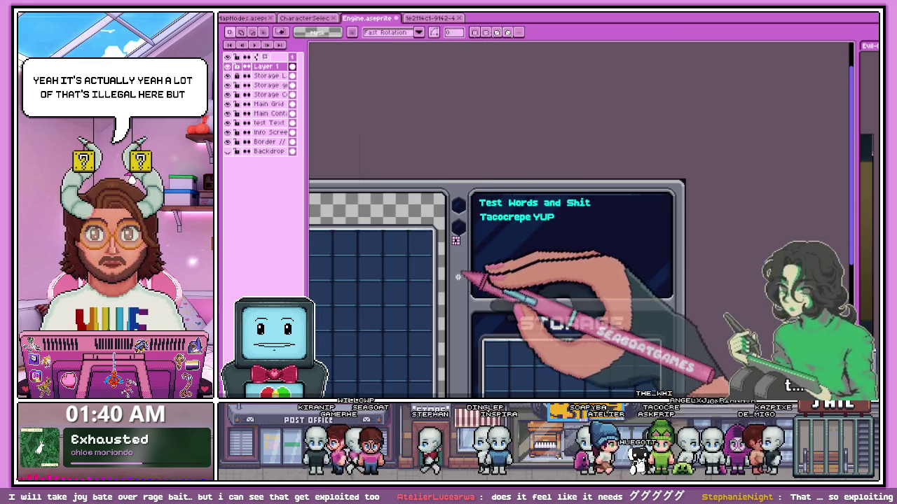
scroll(466, 302, "down", 2)
scroll(464, 303, "up", 3)
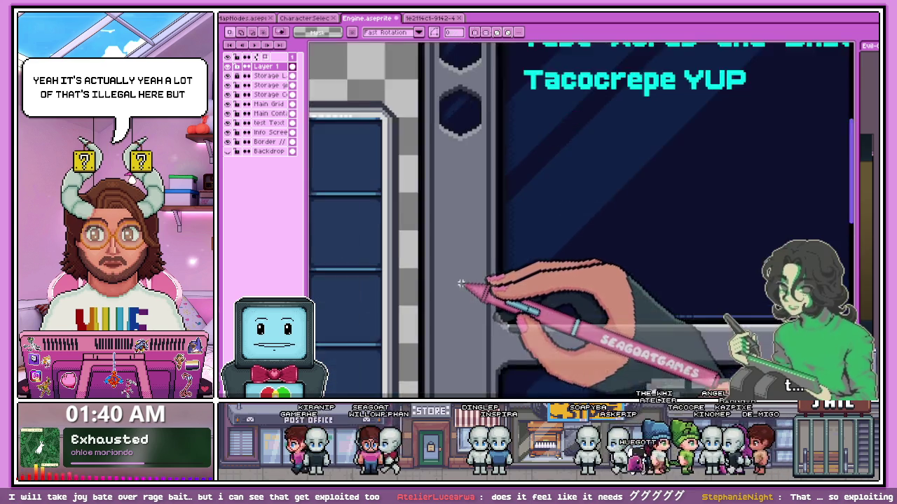
scroll(455, 253, "up", 1)
scroll(460, 212, "down", 2)
scroll(463, 216, "up", 2)
left_click_drag(465, 217, 459, 150)
scroll(468, 155, "down", 1)
scroll(466, 150, "up", 2)
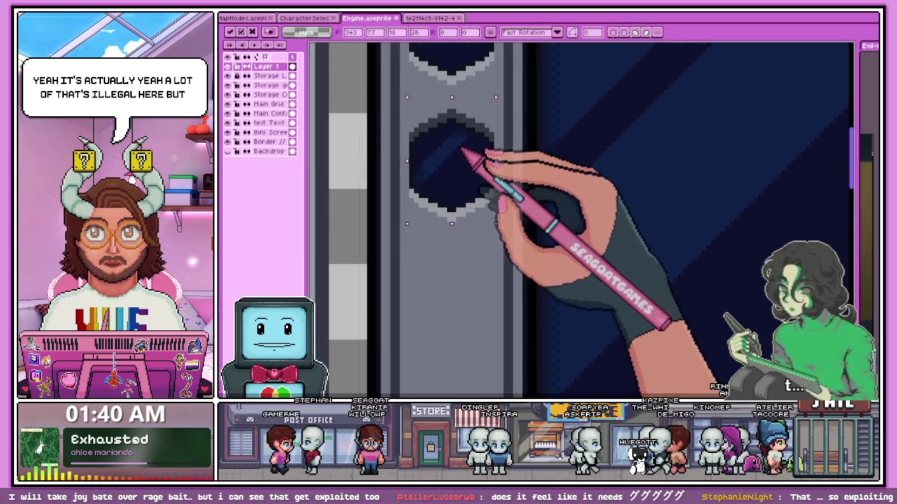
scroll(463, 175, "down", 1)
left_click(474, 240)
scroll(469, 175, "up", 2)
scroll(448, 106, "up", 1)
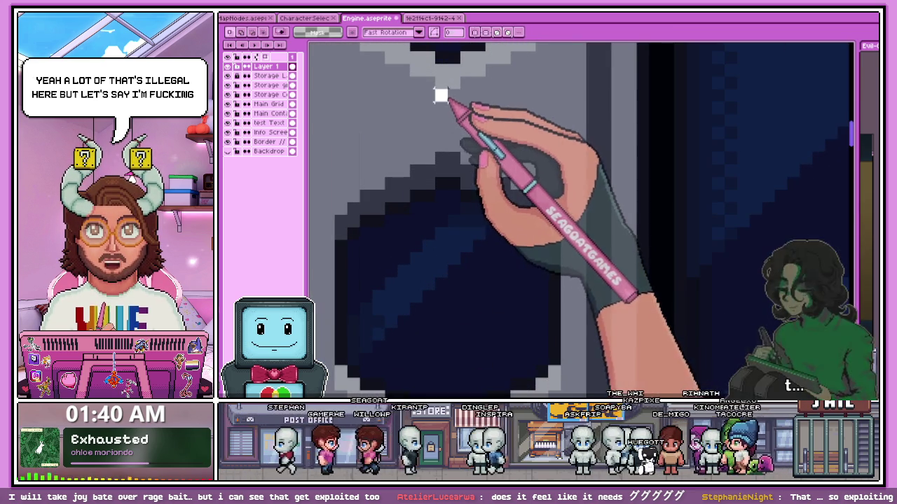
Mark the gap between the hexagons with a line of white pixels
left_click_drag(441, 96, 450, 130)
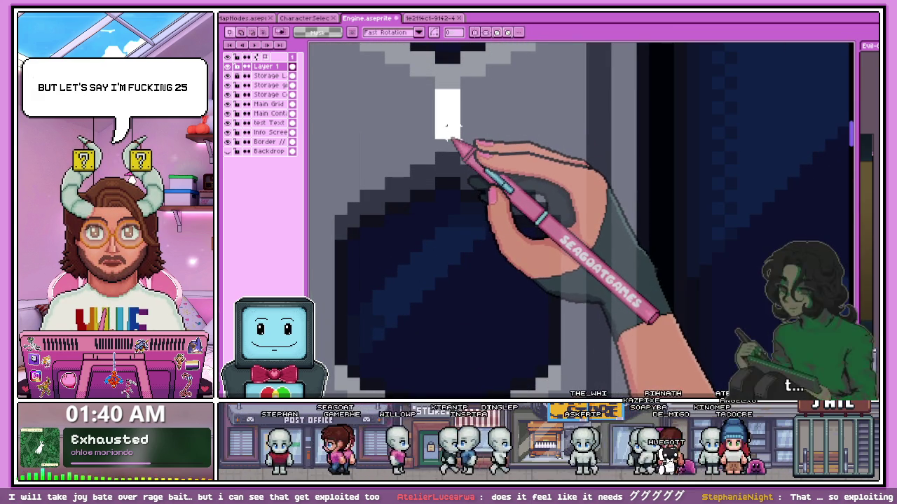
scroll(448, 150, "down", 2)
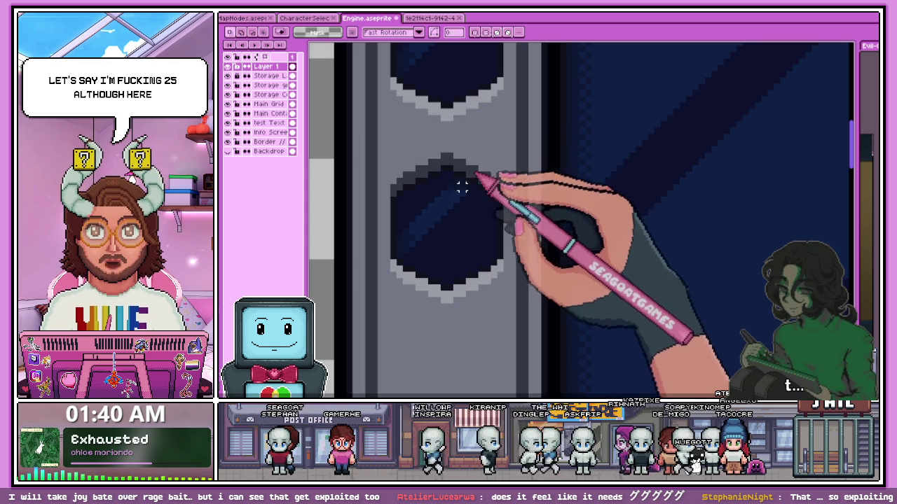
scroll(462, 184, "up", 1)
scroll(438, 182, "up", 3)
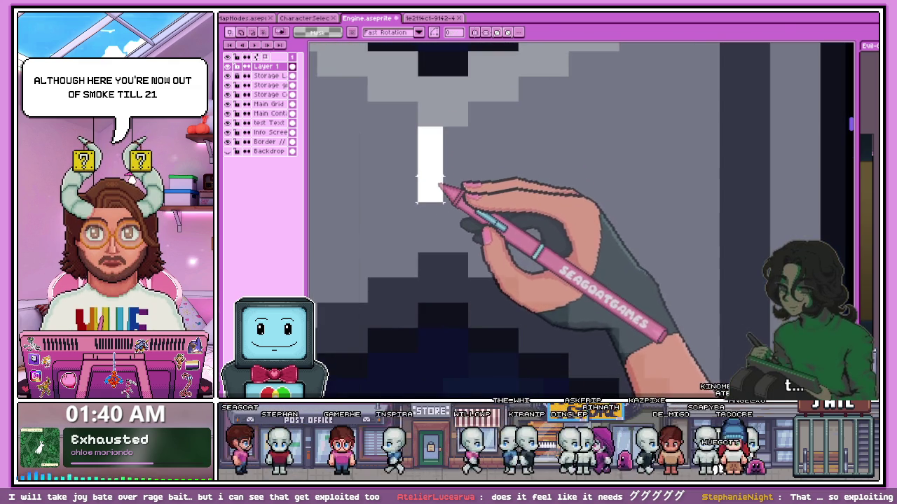
scroll(483, 225, "down", 2)
scroll(428, 240, "down", 2)
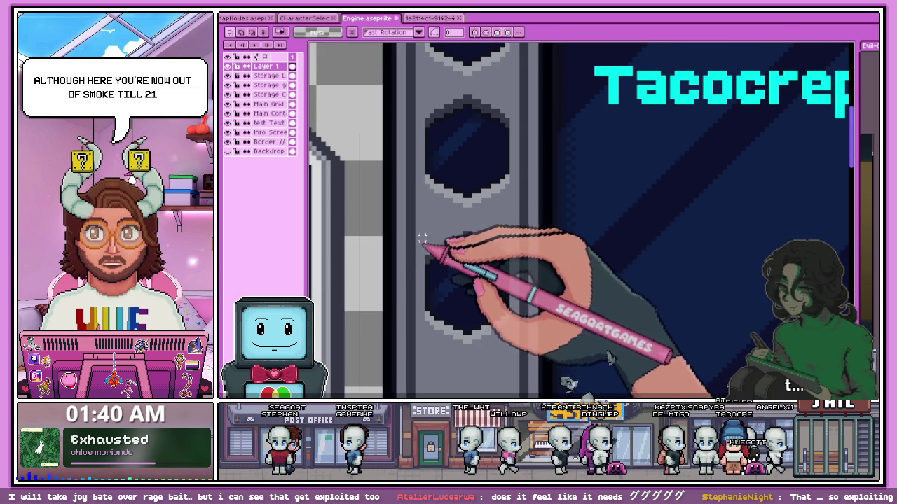
Select the lower hexagon, duplicate it, and place the copy in the column
left_click_drag(430, 225, 485, 327)
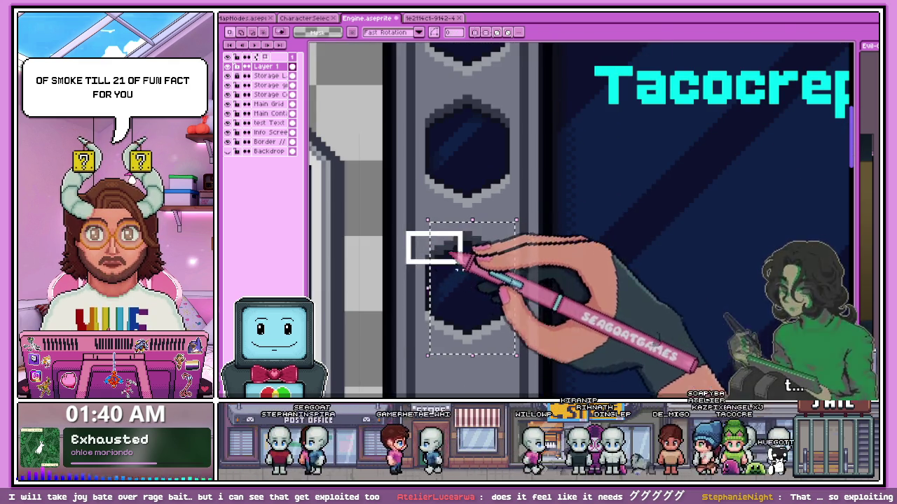
left_click_drag(405, 226, 525, 344)
key("ctrl+t")
scroll(504, 259, "down", 2)
key("Return")
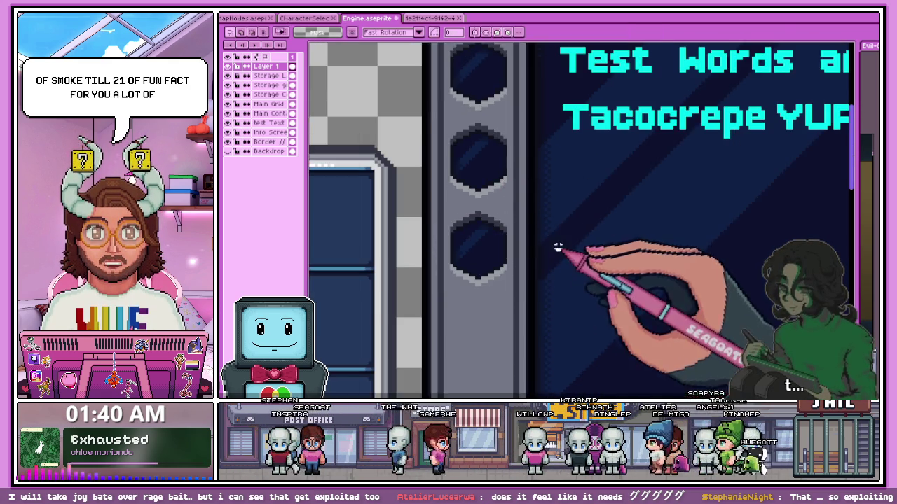
scroll(455, 224, "down", 3)
scroll(432, 169, "up", 2)
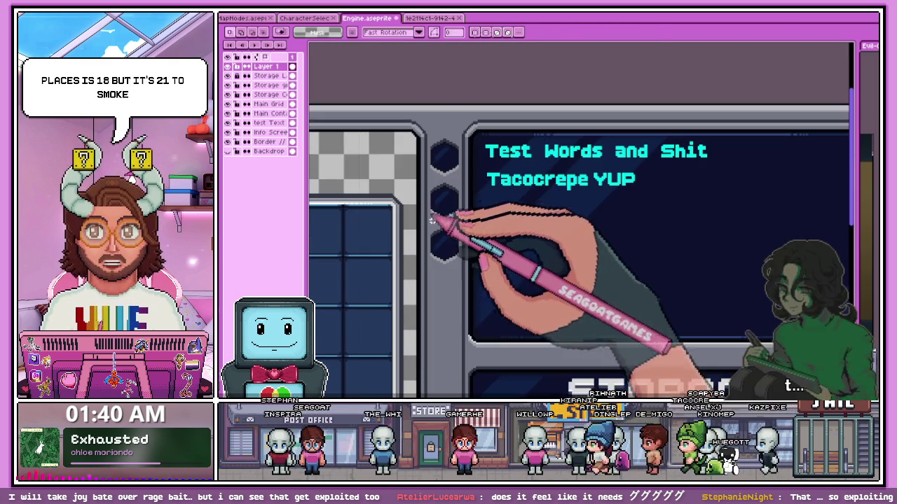
Paste another hexagon copy and drop it into the column, making four sockets
key("ctrl+v")
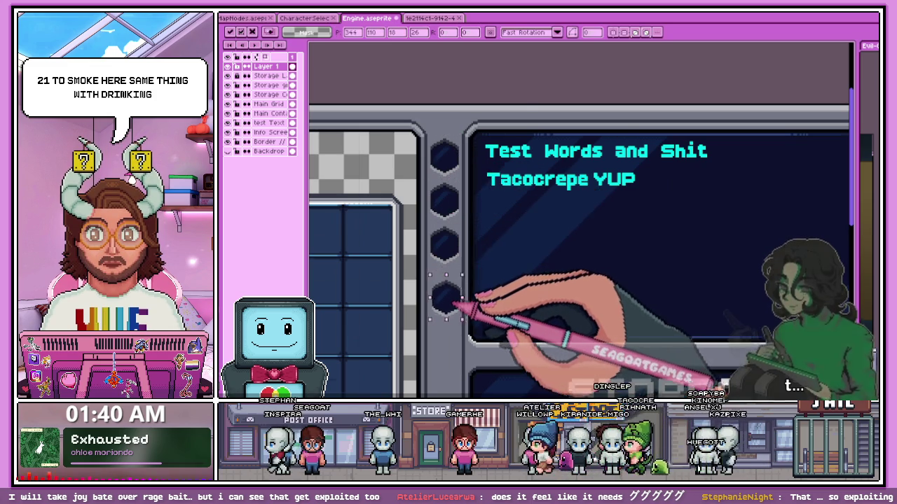
scroll(448, 297, "up", 2)
key("Return")
scroll(441, 211, "up", 1)
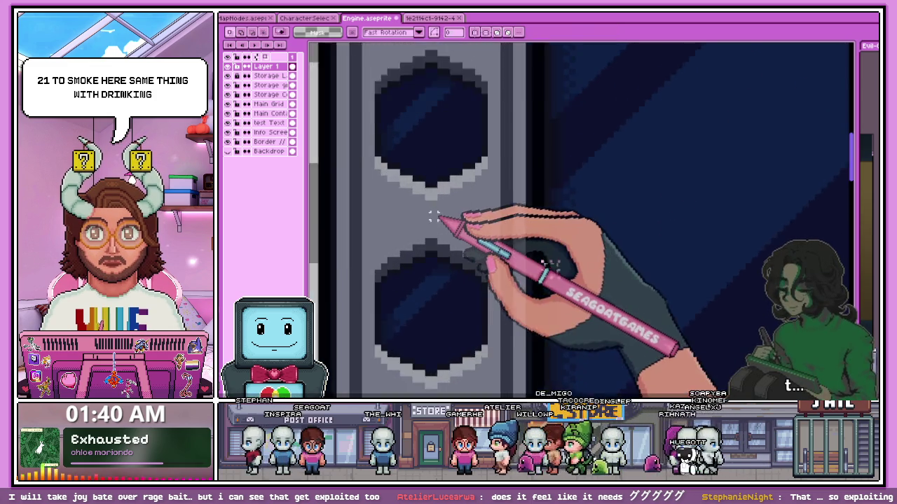
scroll(424, 182, "up", 1)
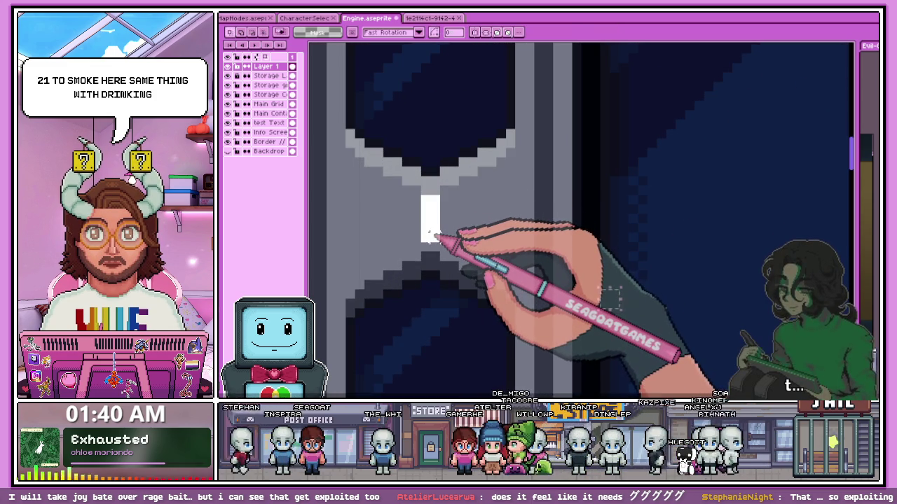
scroll(429, 217, "down", 2)
scroll(414, 231, "down", 1)
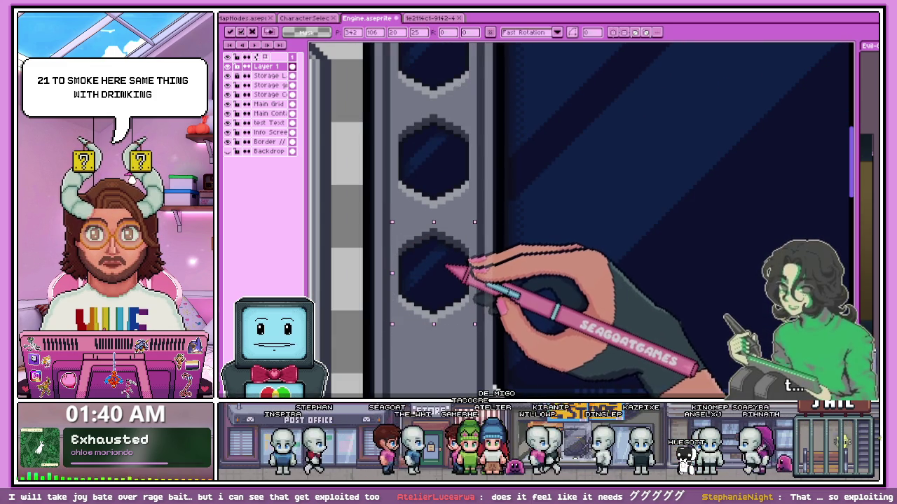
key("Return")
scroll(446, 266, "up", 1)
scroll(432, 203, "up", 1)
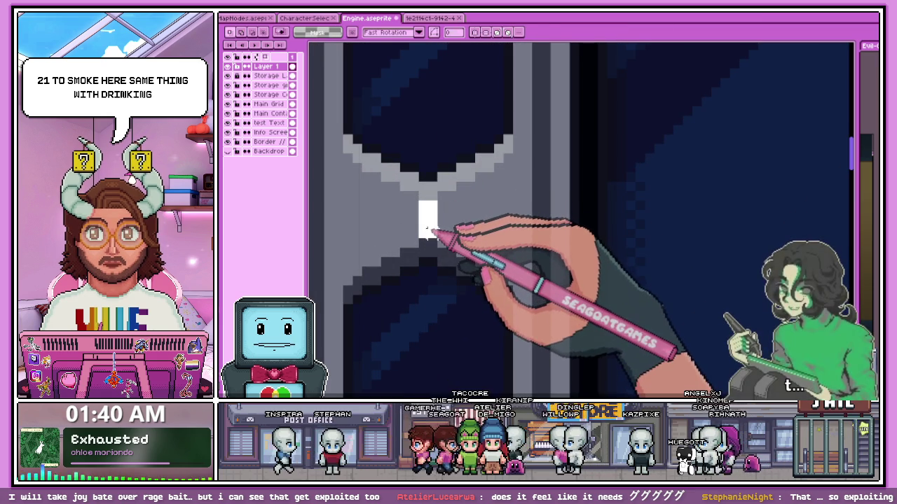
scroll(490, 210, "down", 2)
scroll(441, 184, "down", 2)
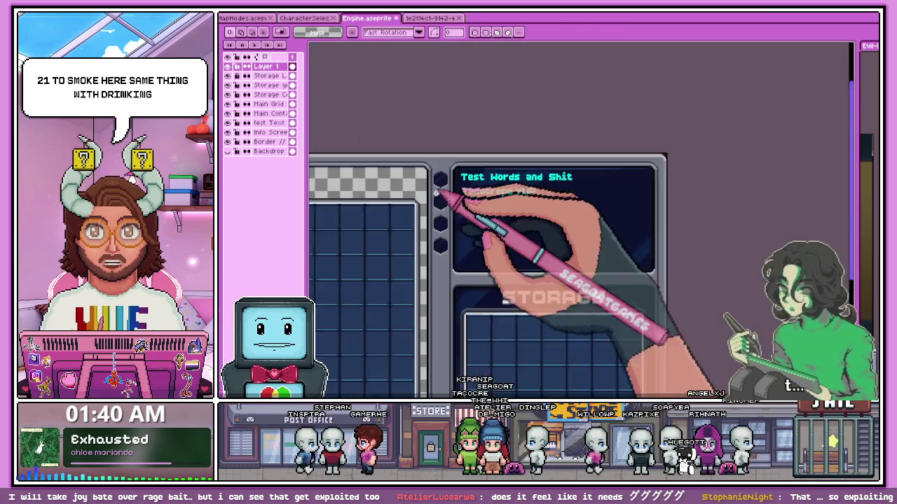
scroll(445, 233, "down", 1)
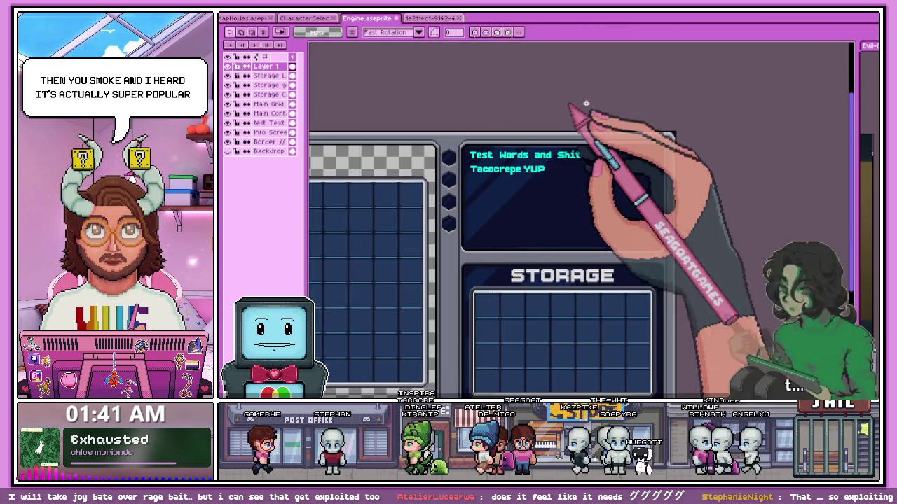
Draw a rectangular selection around the whole hexagon column
scroll(419, 149, "up", 3)
scroll(425, 140, "down", 3)
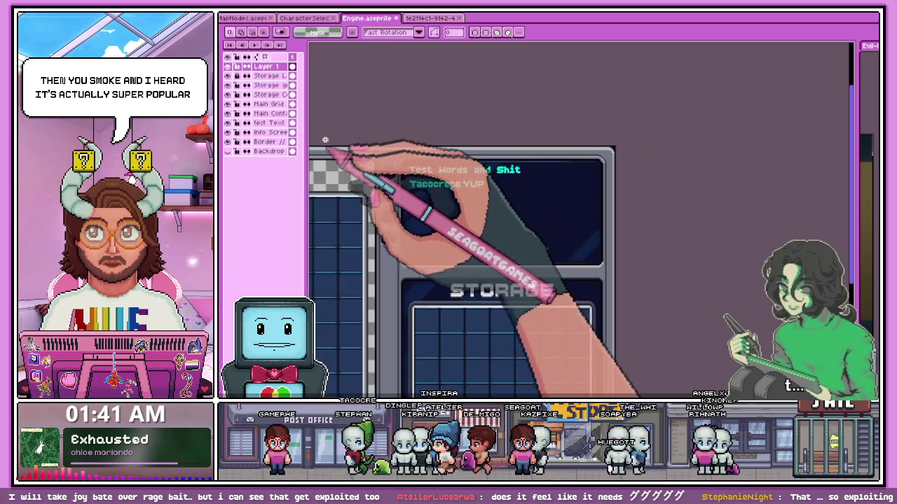
scroll(411, 241, "down", 1)
scroll(455, 237, "up", 2)
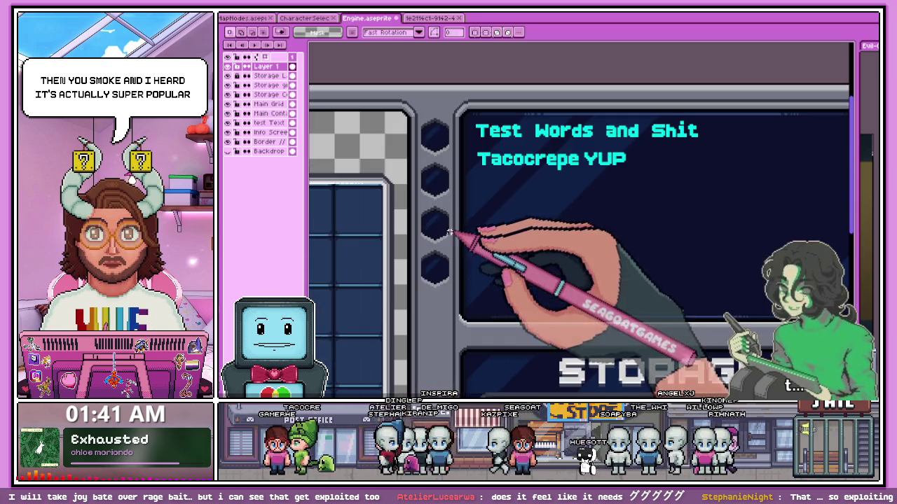
scroll(434, 277, "down", 1)
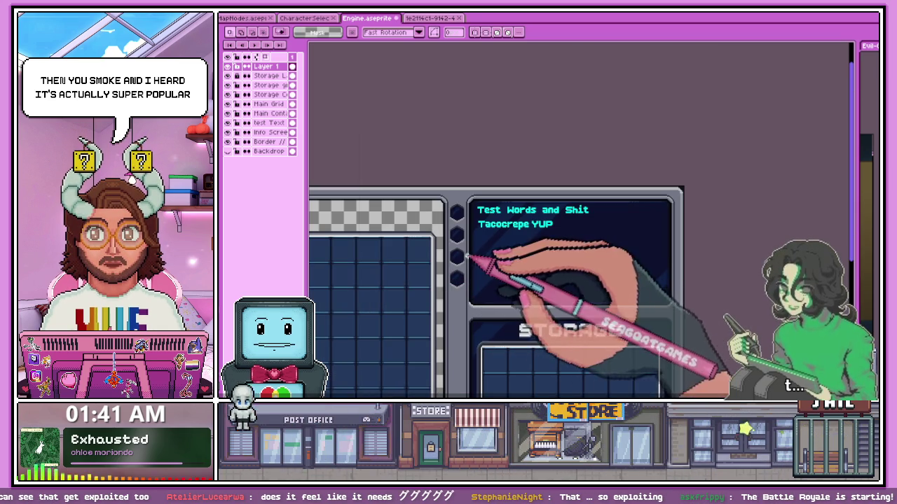
scroll(470, 231, "up", 2)
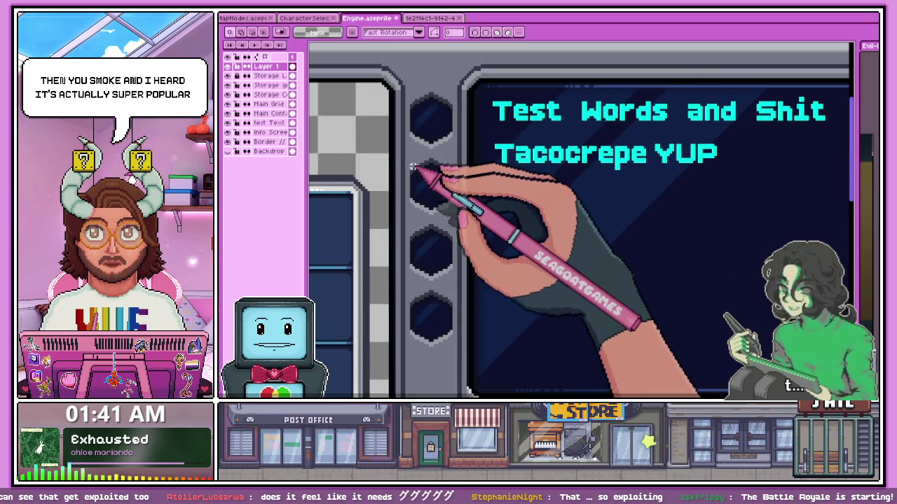
scroll(421, 172, "up", 1)
scroll(400, 158, "down", 2)
left_click_drag(387, 151, 454, 327)
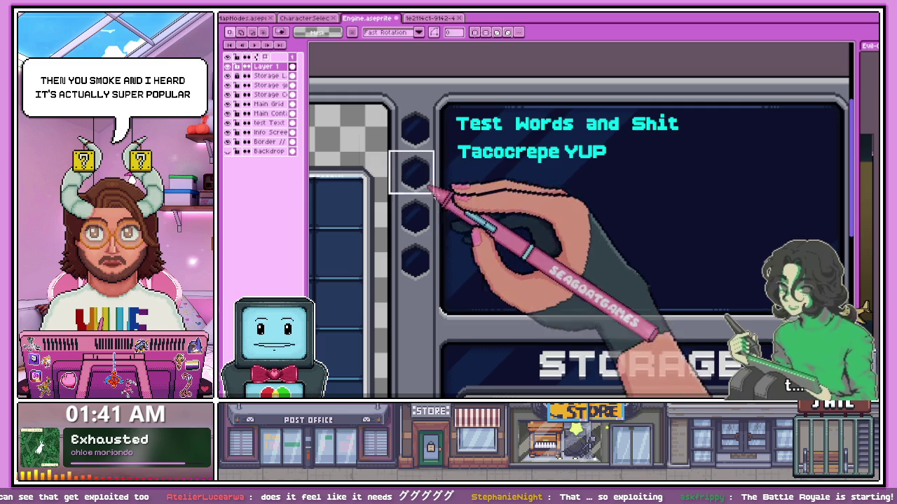
Reselect the hexagon strip and commit its new position beside the text panel
left_click(454, 326)
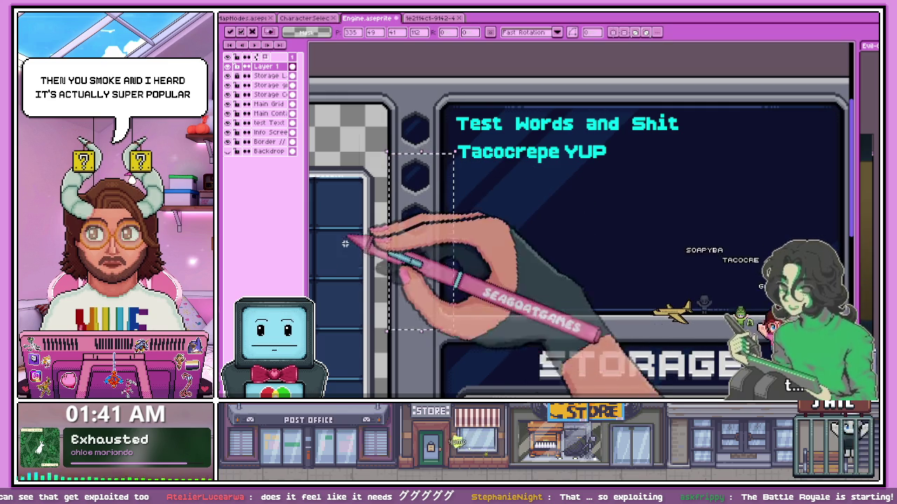
key("ctrl+d")
left_click_drag(382, 203, 454, 298)
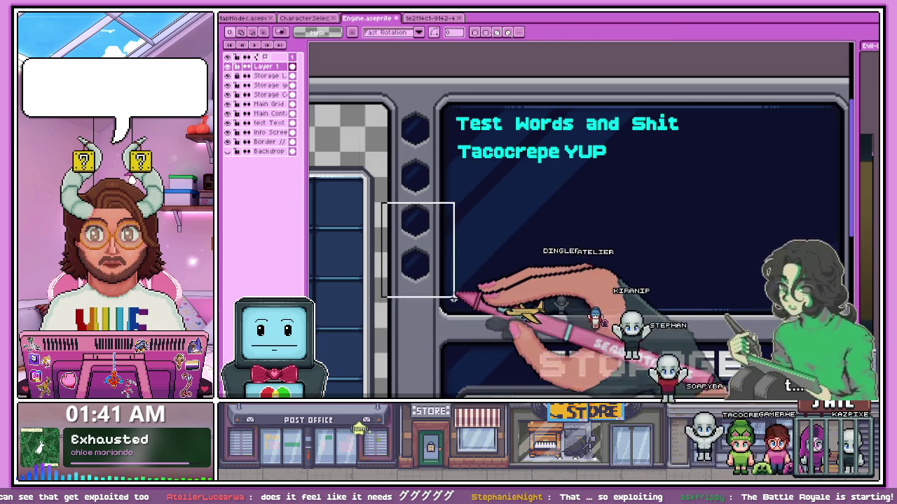
scroll(410, 280, "up", 1)
scroll(410, 280, "up", 1)
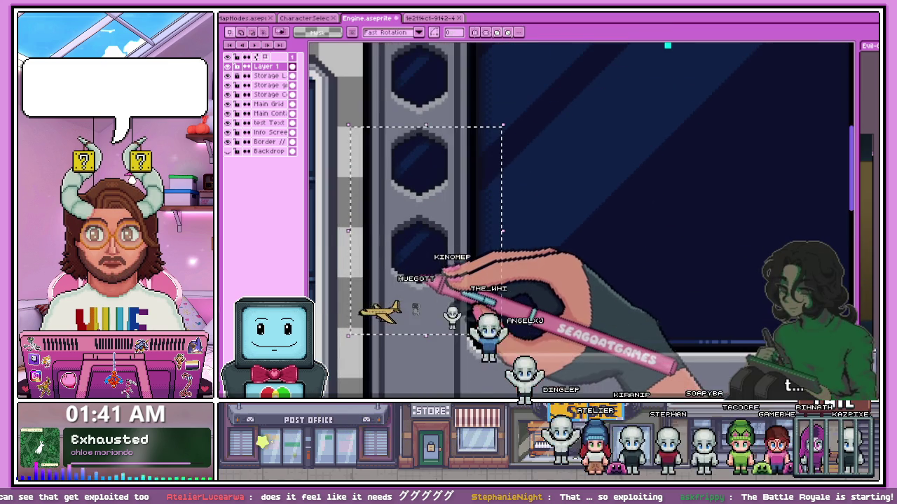
left_click_drag(352, 119, 502, 332)
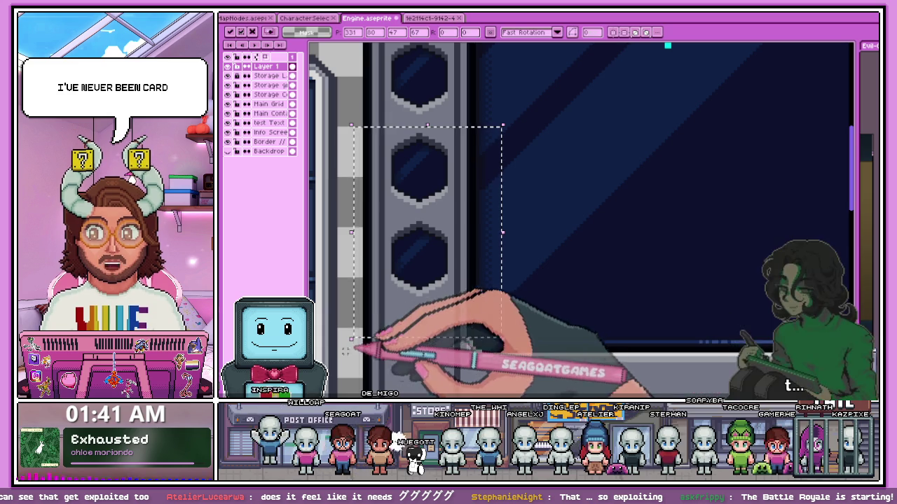
left_click(352, 215)
left_click_drag(348, 219, 524, 337)
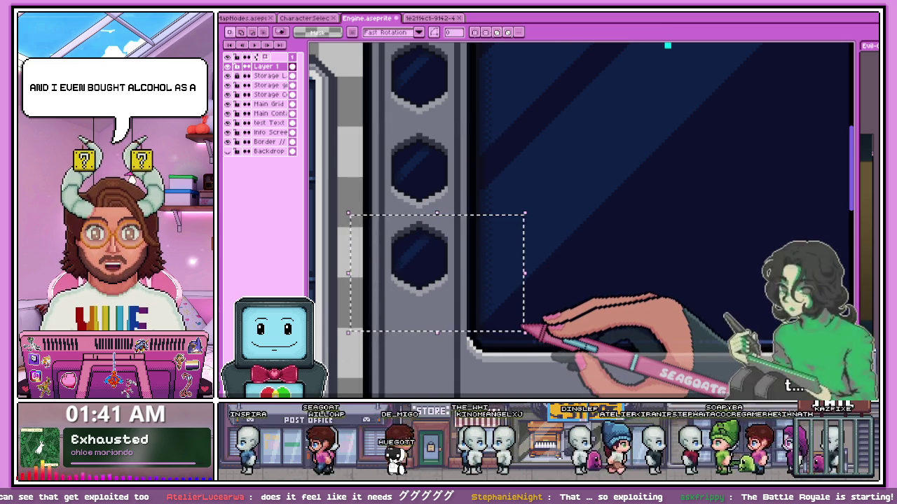
key("Return")
Select the grey strip below the lowest hexagon and make the Border layer active
scroll(439, 350, "down", 2)
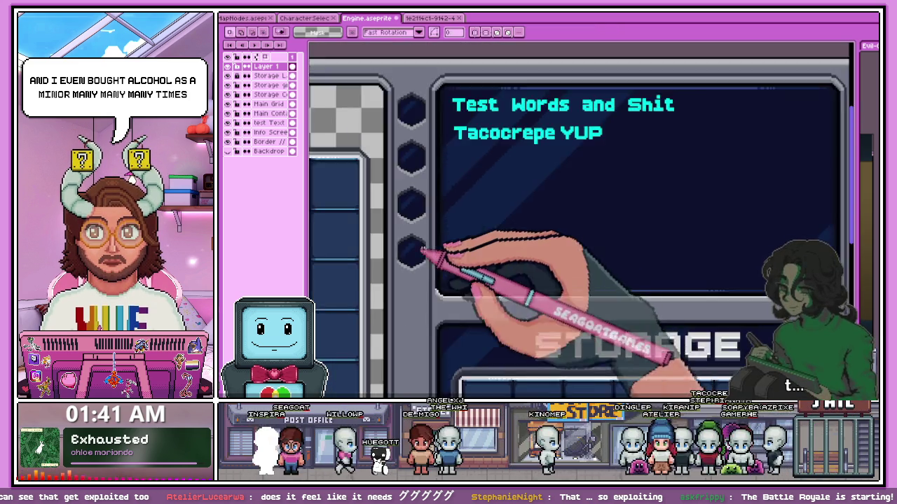
scroll(425, 254, "down", 1)
scroll(456, 301, "up", 1)
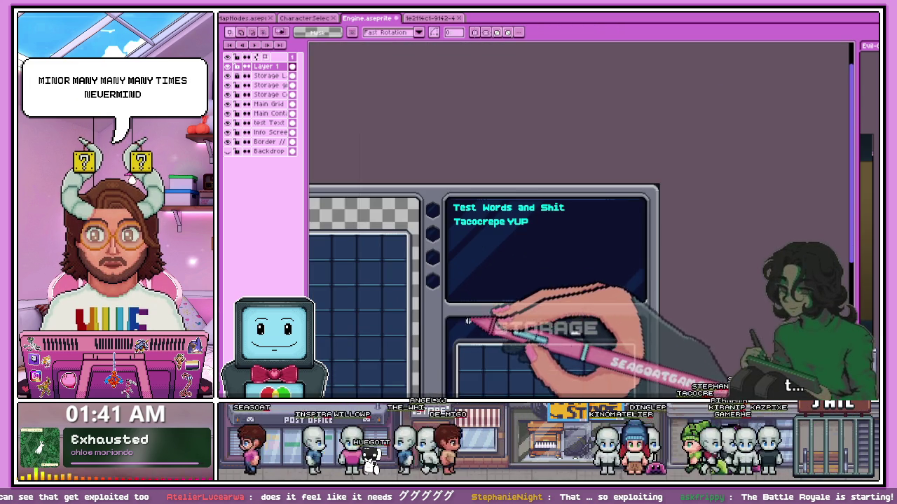
scroll(443, 221, "up", 2)
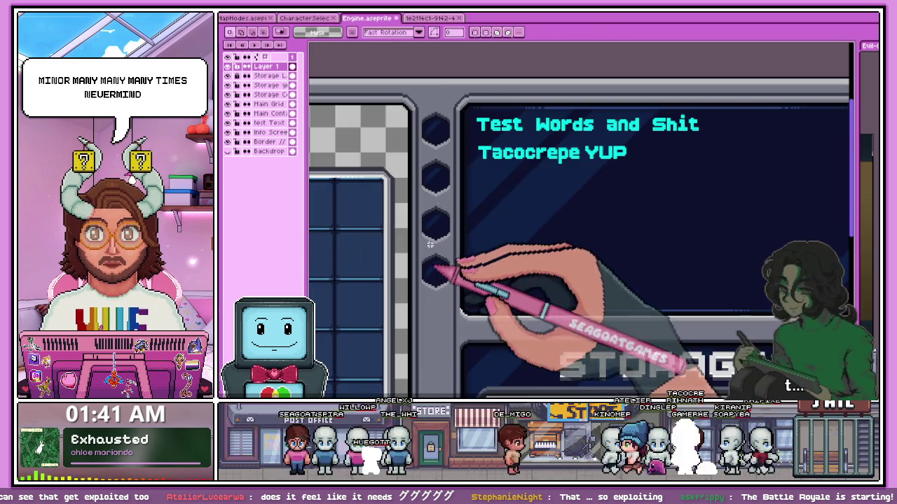
scroll(420, 140, "up", 1)
scroll(396, 124, "up", 1)
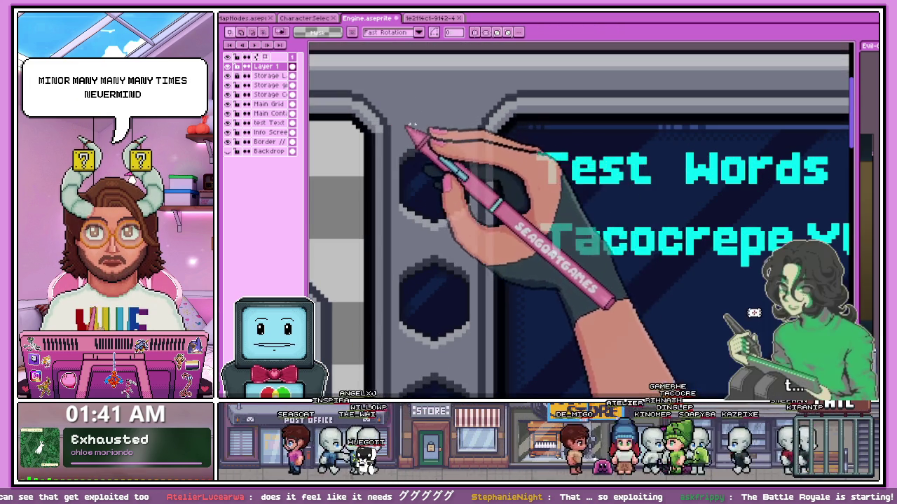
scroll(464, 242, "down", 5)
scroll(460, 240, "up", 3)
scroll(516, 190, "up", 1)
scroll(518, 170, "up", 1)
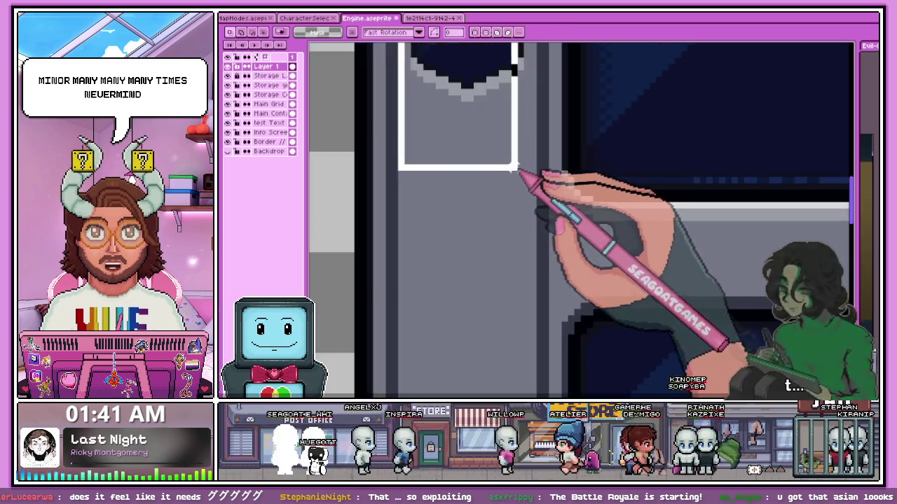
left_click_drag(518, 170, 530, 188)
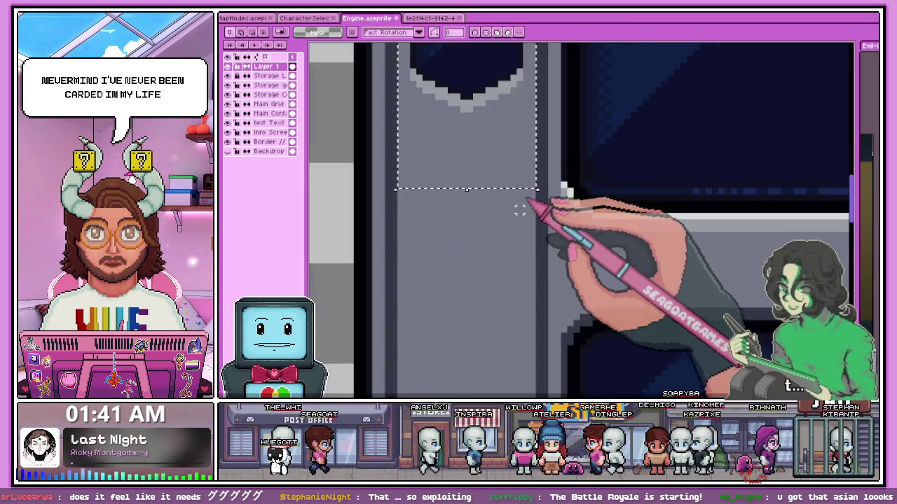
scroll(530, 189, "down", 1)
scroll(486, 248, "down", 1)
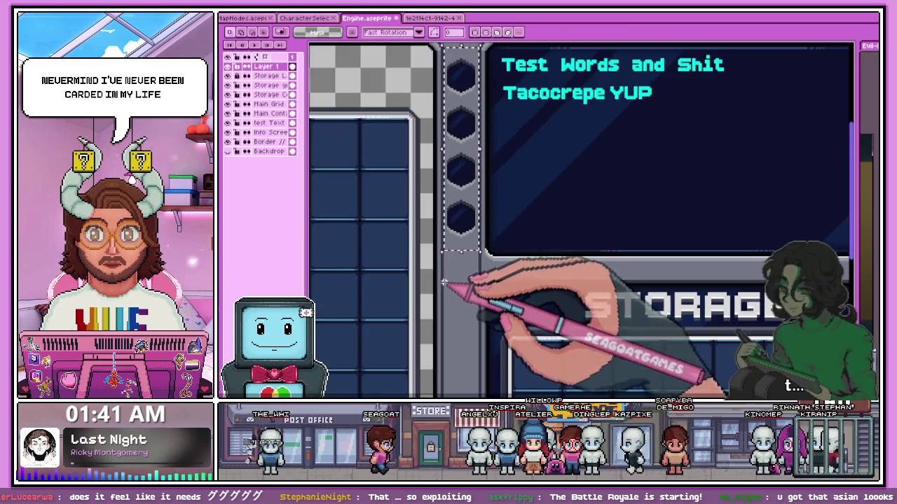
scroll(443, 283, "down", 1)
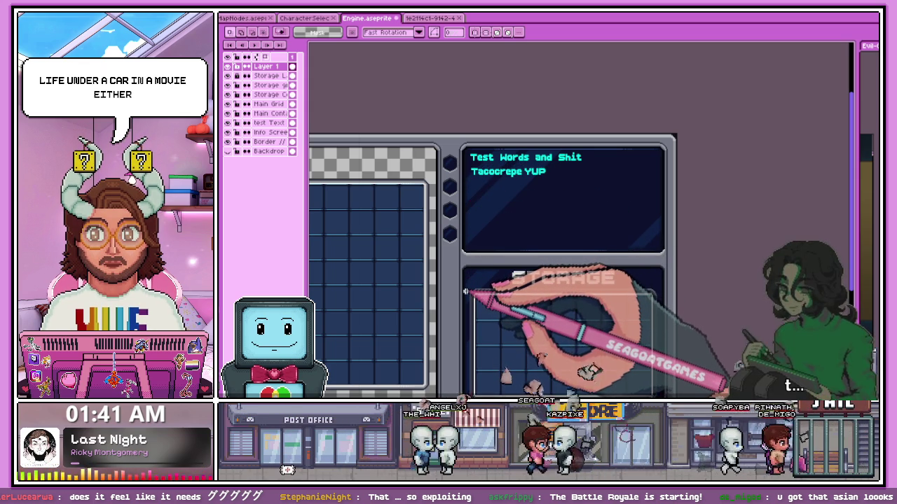
scroll(459, 158, "up", 2)
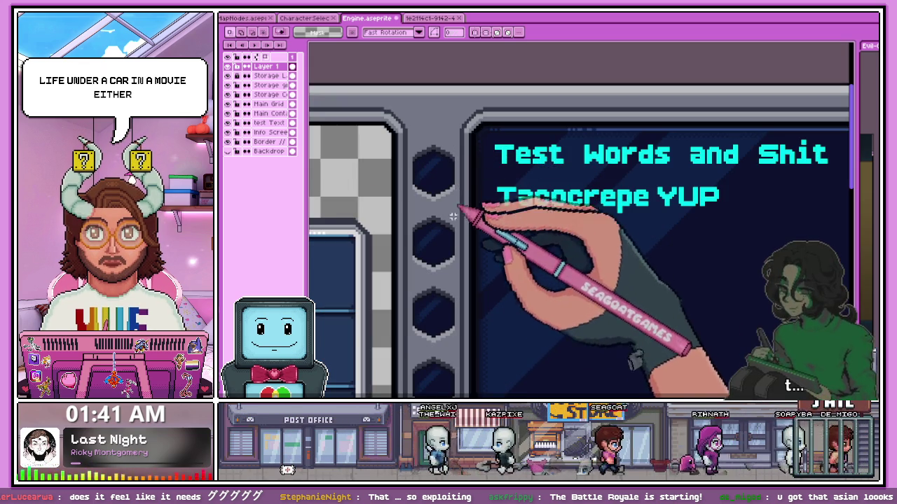
scroll(431, 247, "down", 2)
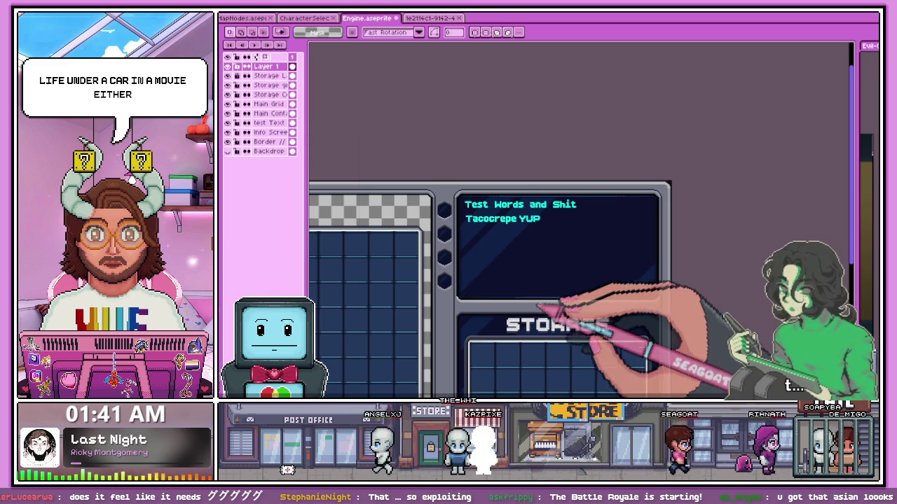
left_click(259, 142)
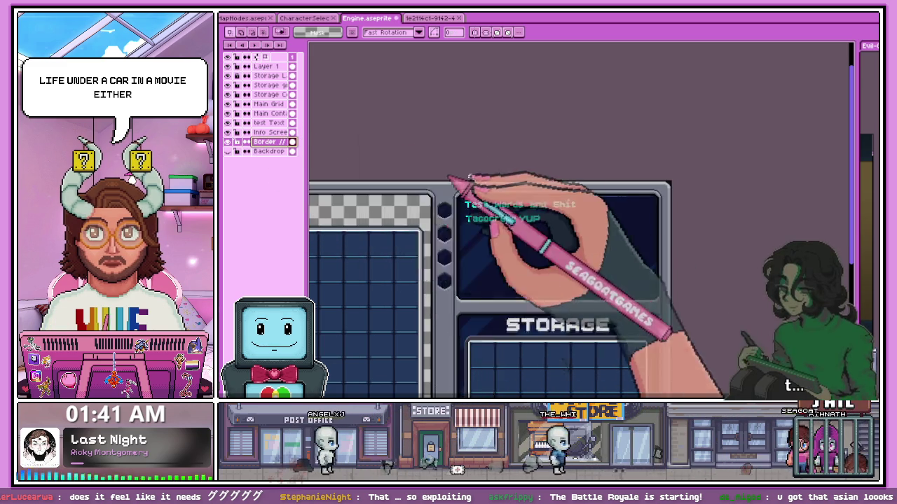
Zoom into the grey frame's curved corner with the pencil tool selected
scroll(432, 201, "up", 3)
scroll(432, 201, "up", 1)
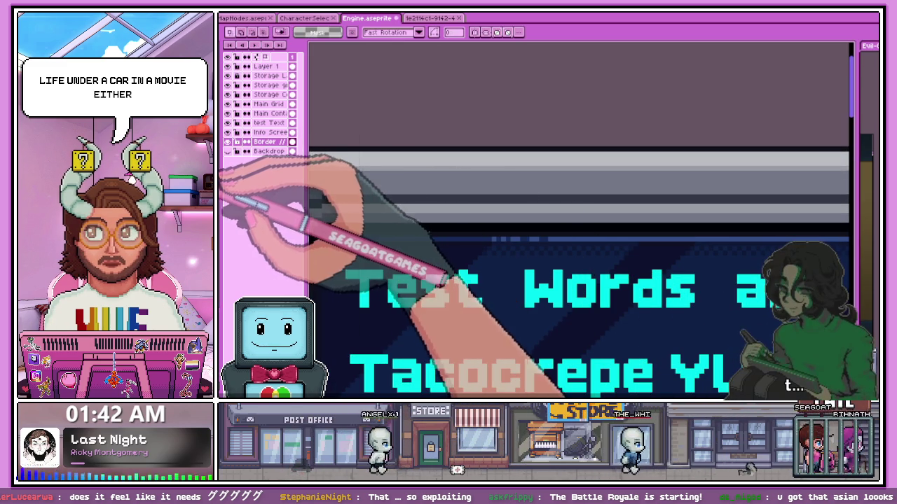
key("b")
scroll(350, 194, "up", 1)
scroll(367, 189, "down", 1)
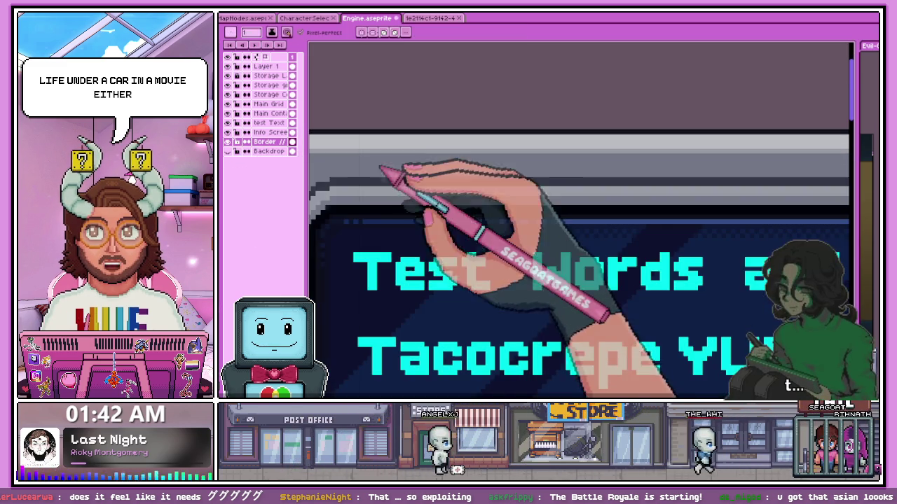
scroll(319, 172, "up", 2)
scroll(324, 175, "down", 1)
scroll(323, 175, "down", 1)
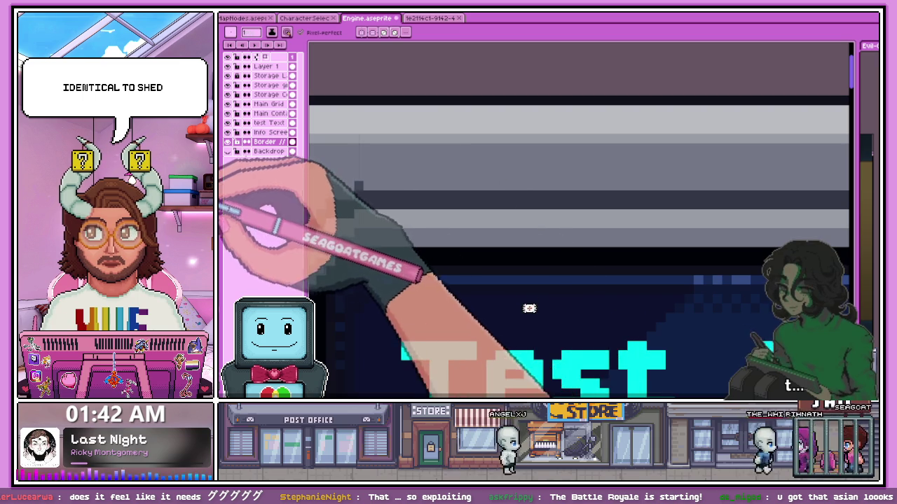
scroll(294, 184, "up", 1)
scroll(420, 197, "down", 2)
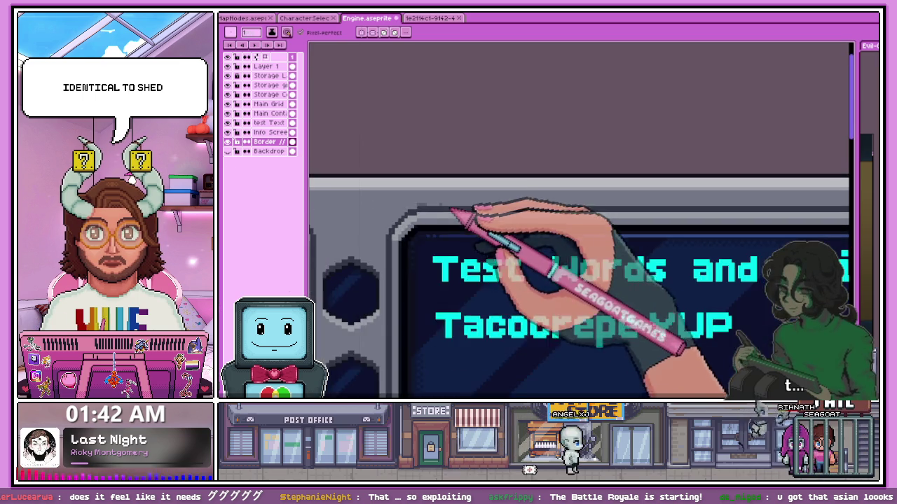
scroll(400, 231, "up", 1)
scroll(456, 194, "up", 1)
scroll(466, 198, "up", 1)
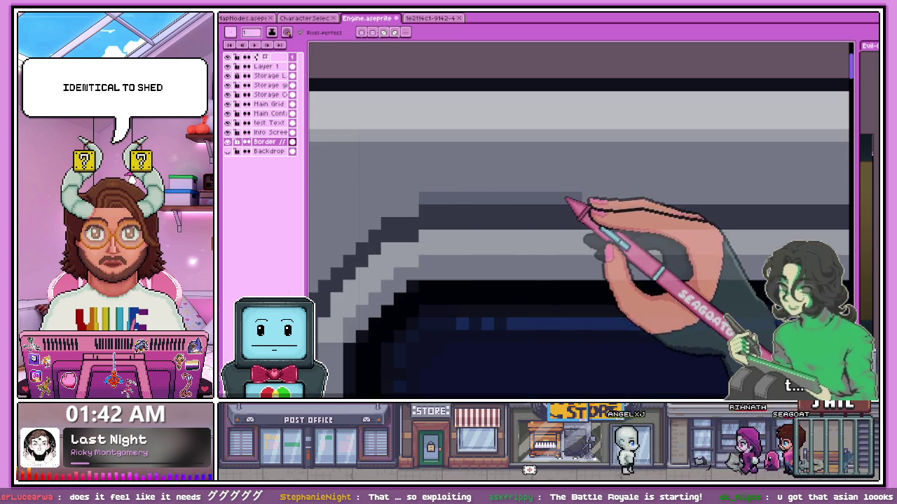
scroll(382, 224, "down", 1)
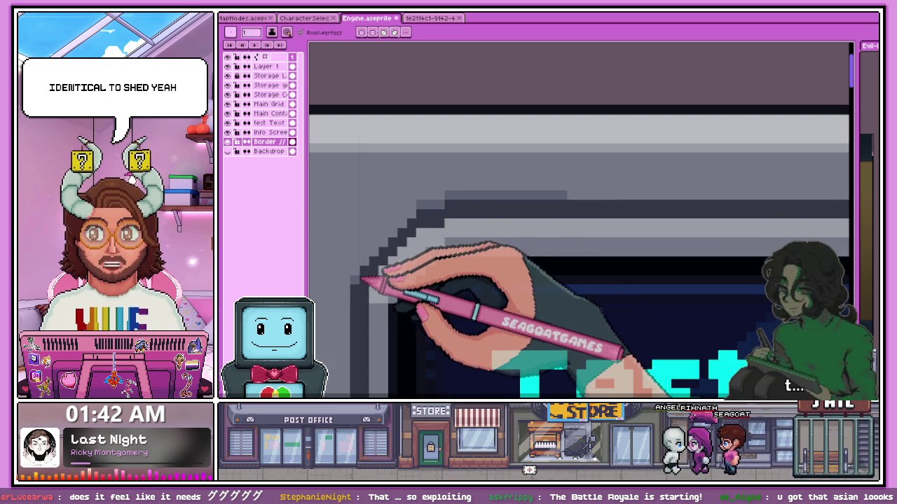
scroll(378, 259, "up", 1)
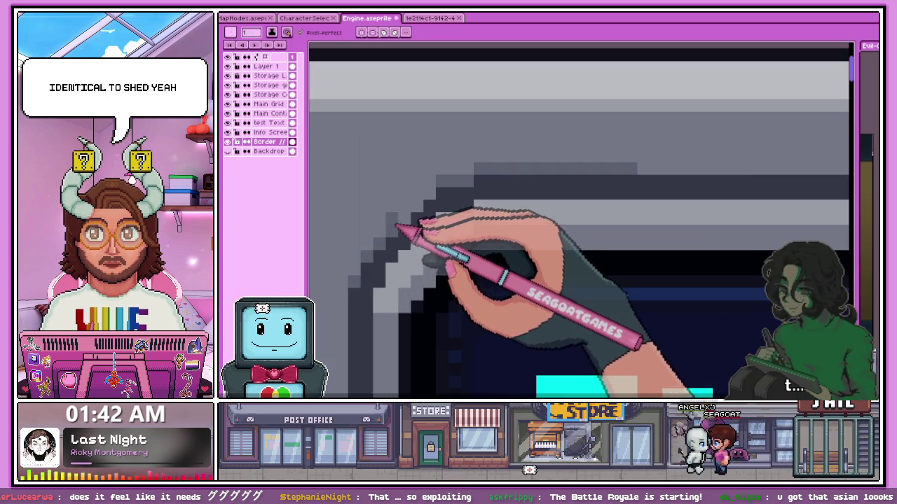
scroll(421, 210, "down", 1)
scroll(468, 202, "up", 1)
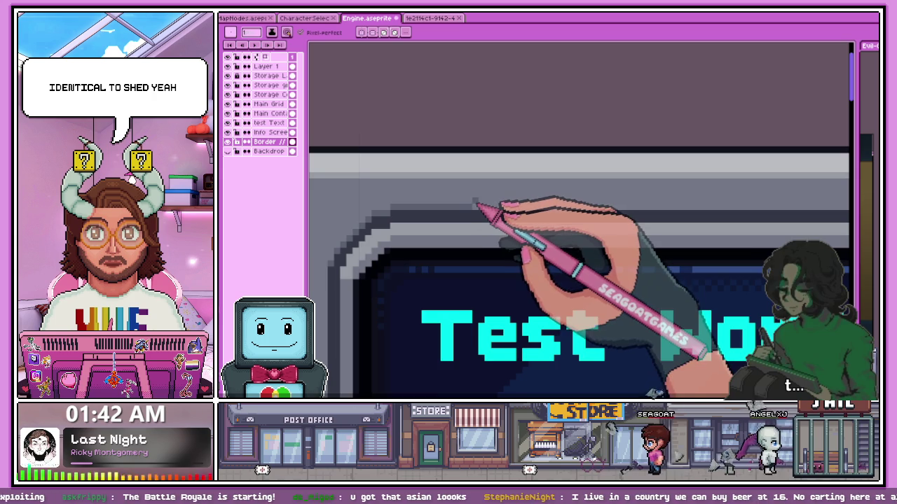
scroll(396, 212, "up", 1)
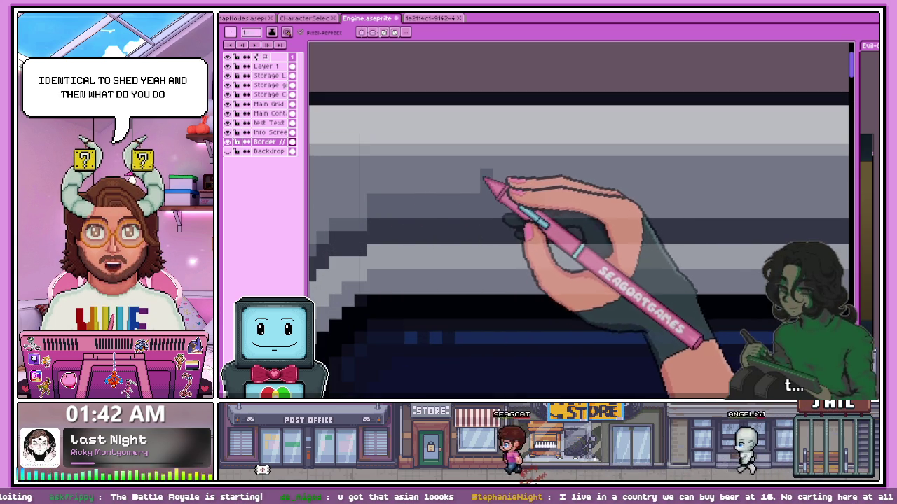
Sample greys from the border artwork to repaint the corner's stepped shading
key("alt")
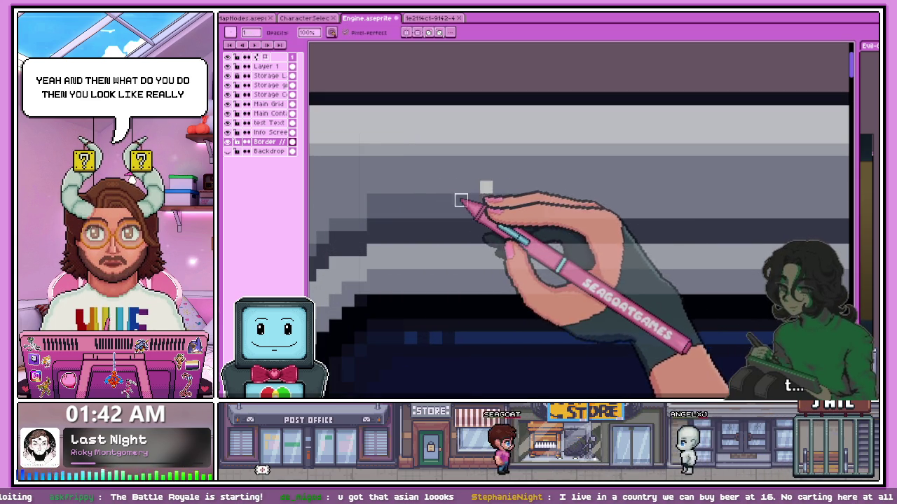
scroll(420, 203, "down", 1)
scroll(389, 210, "left", 1)
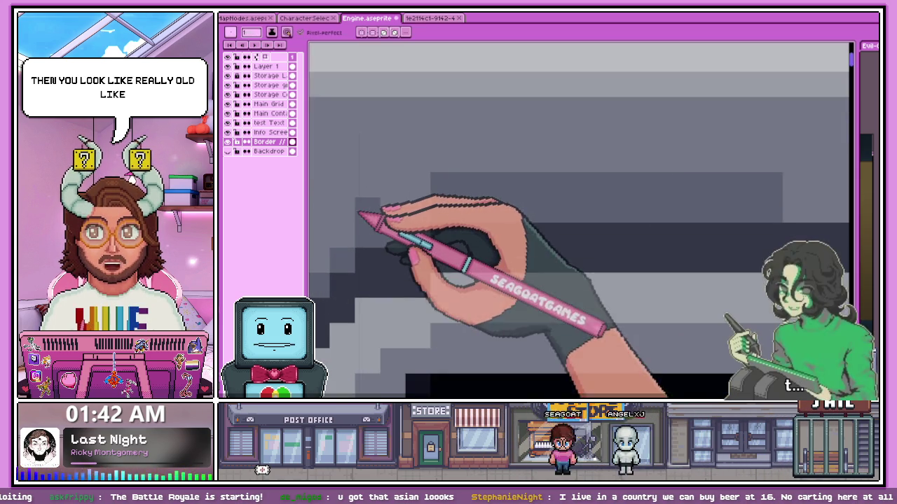
scroll(335, 287, "up", 1)
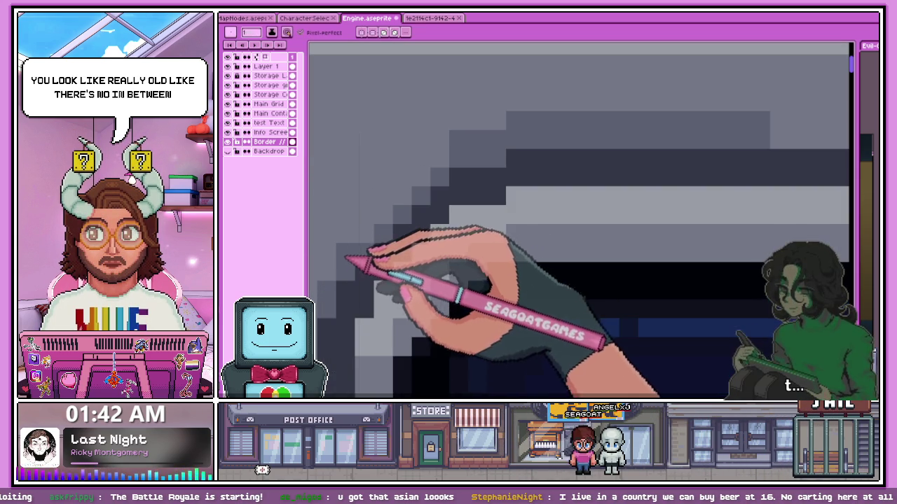
key("alt")
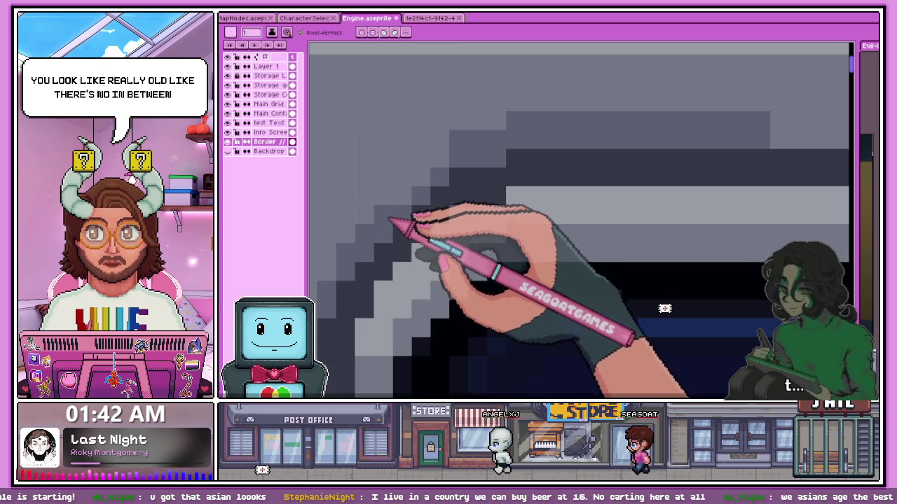
scroll(664, 297, "down", 1)
scroll(429, 219, "down", 3)
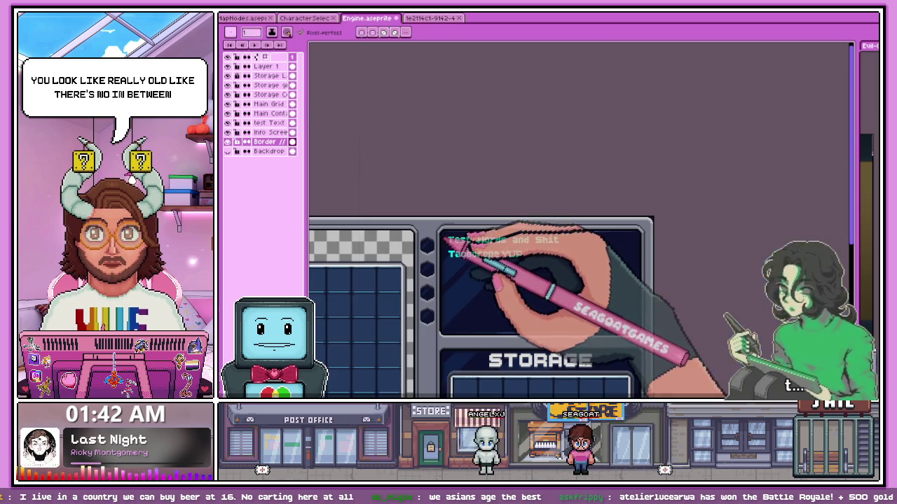
Zoom to the top-right corner of the grey text-panel frame and sample its bevel grey
scroll(655, 233, "up", 3)
scroll(655, 233, "up", 1)
scroll(624, 240, "up", 3)
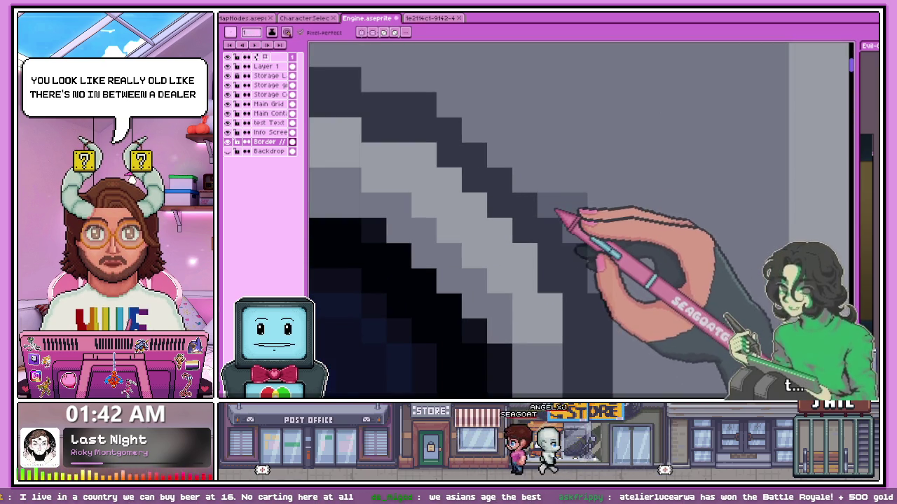
scroll(500, 150, "down", 2)
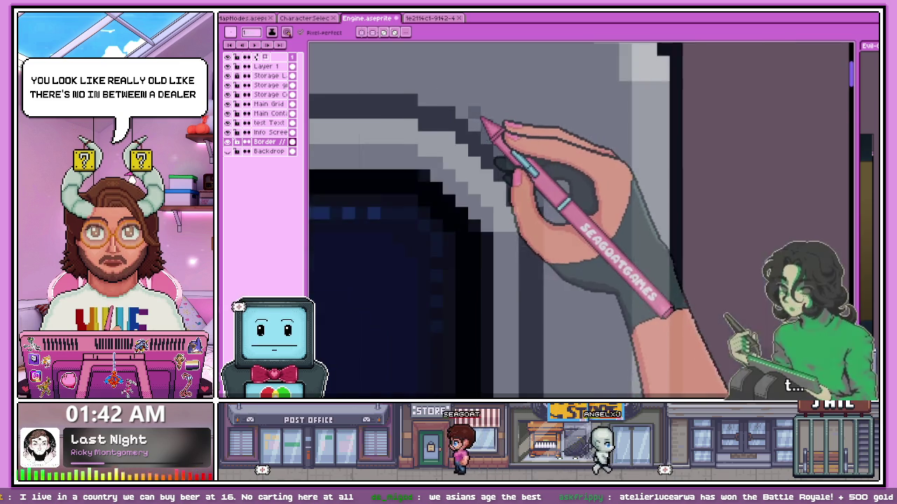
scroll(480, 120, "down", 1)
scroll(464, 104, "up", 3)
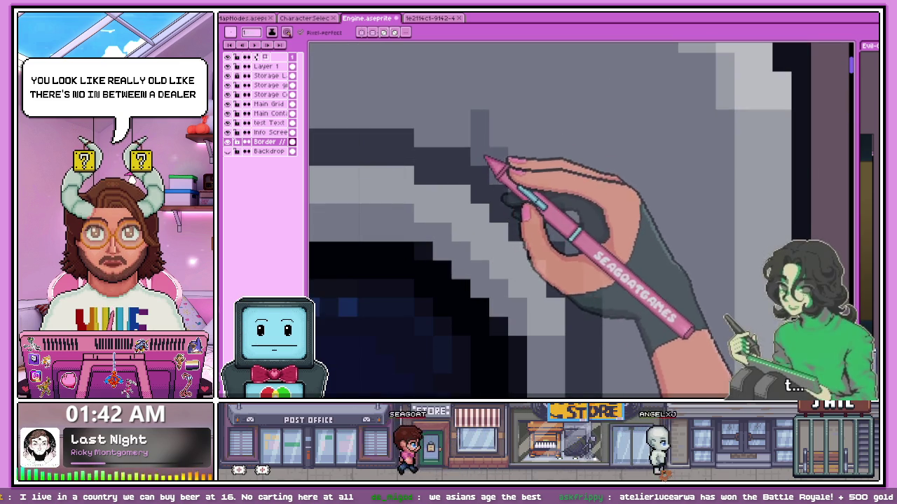
scroll(491, 133, "up", 1)
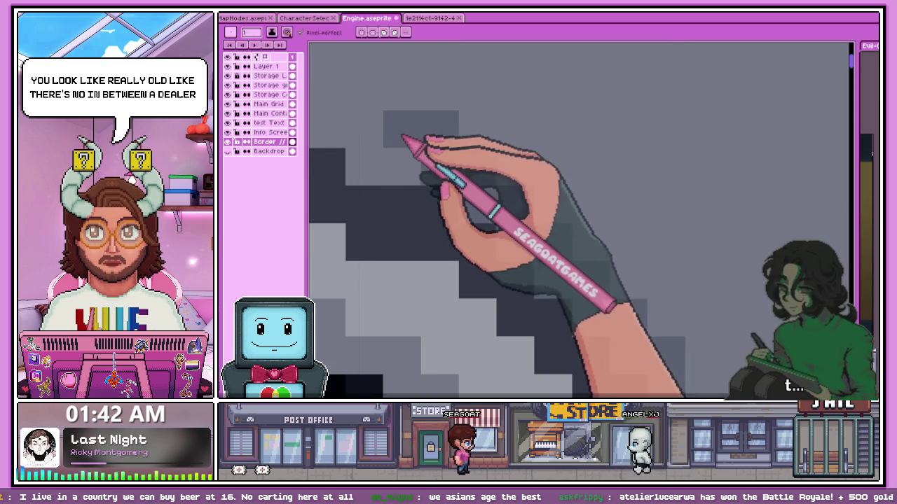
scroll(400, 144, "down", 1)
scroll(386, 155, "down", 1)
scroll(360, 142, "down", 1)
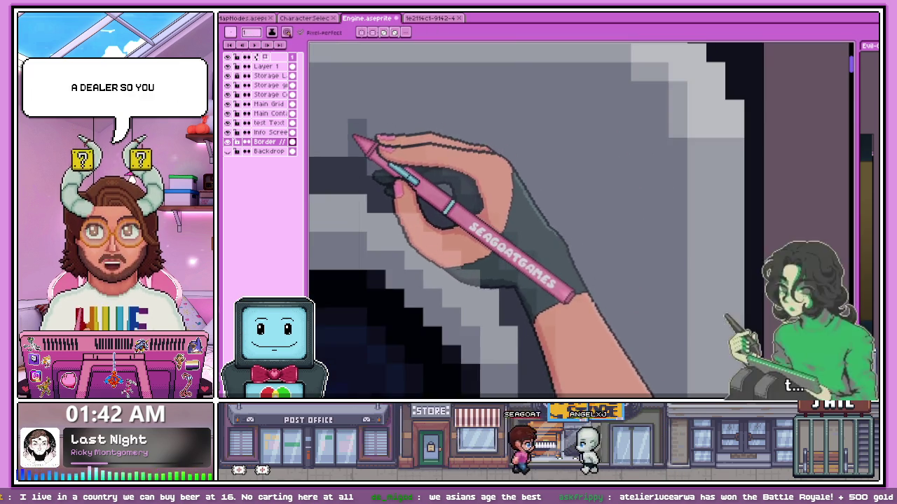
scroll(455, 179, "down", 1)
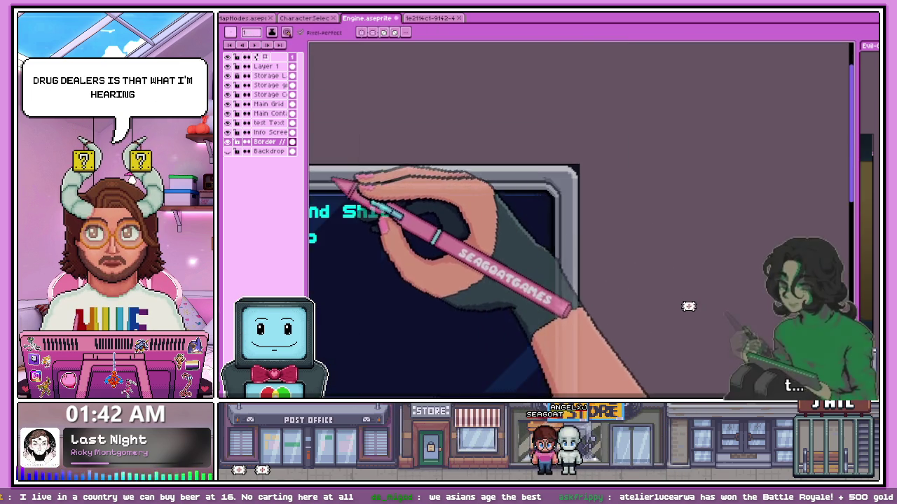
scroll(686, 326, "down", 2)
scroll(687, 366, "up", 2)
scroll(689, 417, "up", 1)
scroll(522, 356, "up", 2)
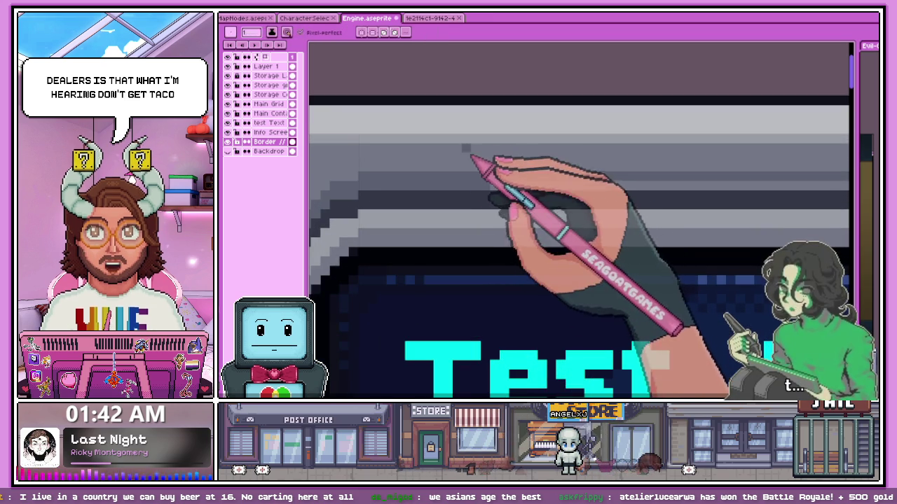
key("i")
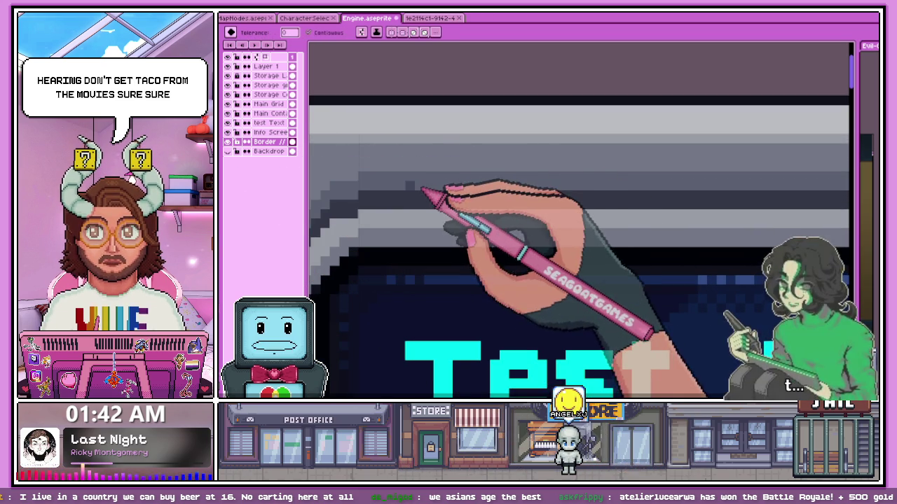
scroll(414, 185, "down", 2)
scroll(381, 184, "down", 2)
scroll(481, 236, "up", 3)
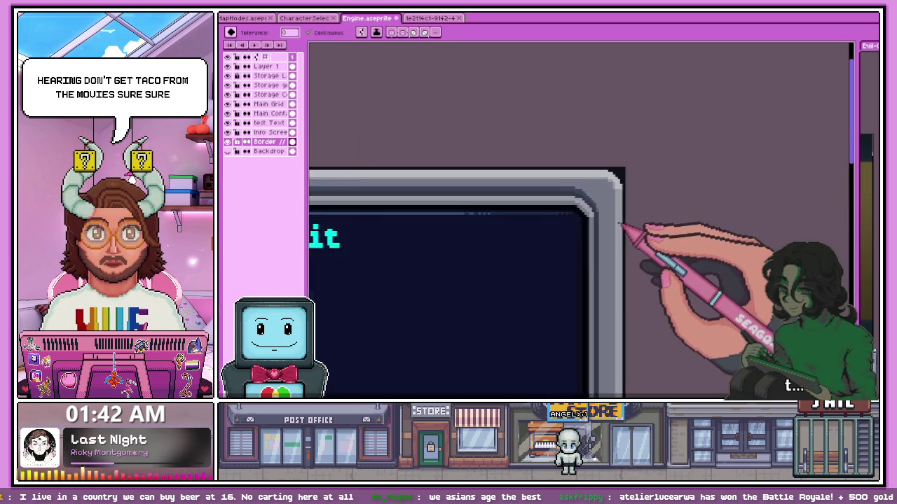
scroll(637, 232, "up", 1)
scroll(601, 199, "up", 3)
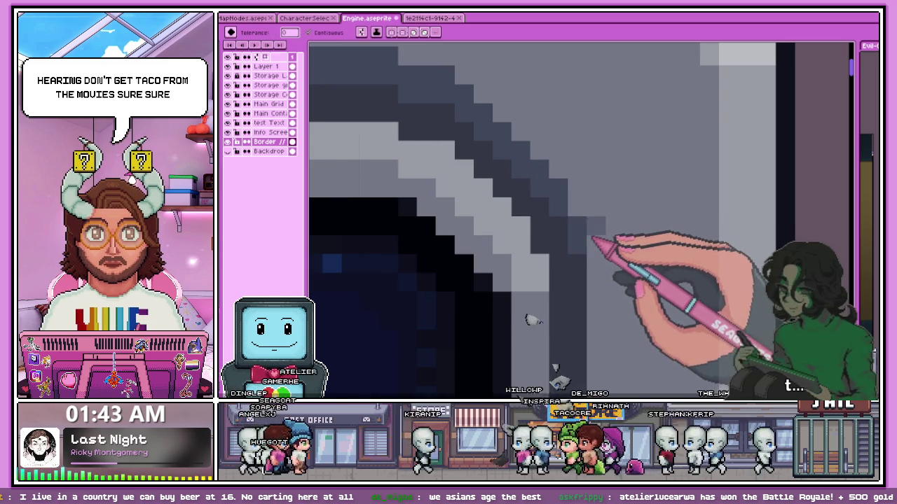
Recolour the corner's diagonal bevel pixel by pixel into smoother stepped grey shading
key("b")
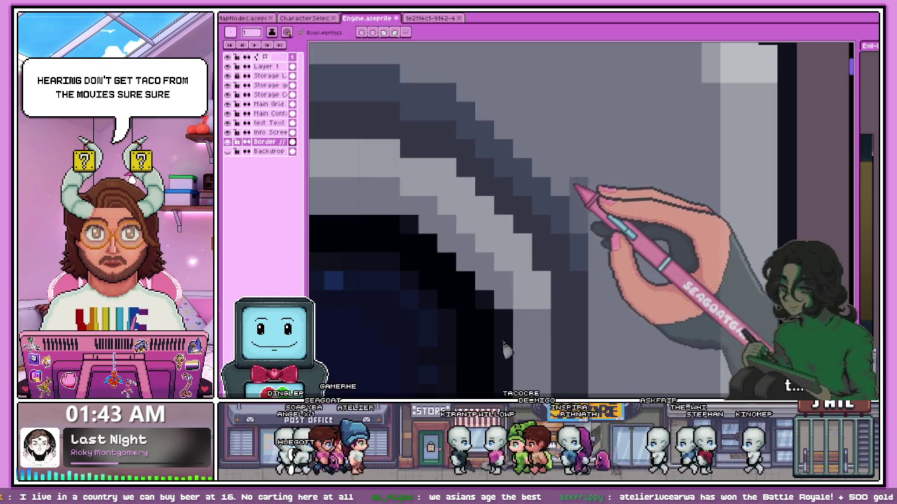
scroll(576, 180, "down", 1)
scroll(544, 210, "down", 1)
scroll(551, 245, "up", 1)
scroll(551, 210, "up", 1)
scroll(566, 240, "down", 1)
scroll(564, 241, "up", 1)
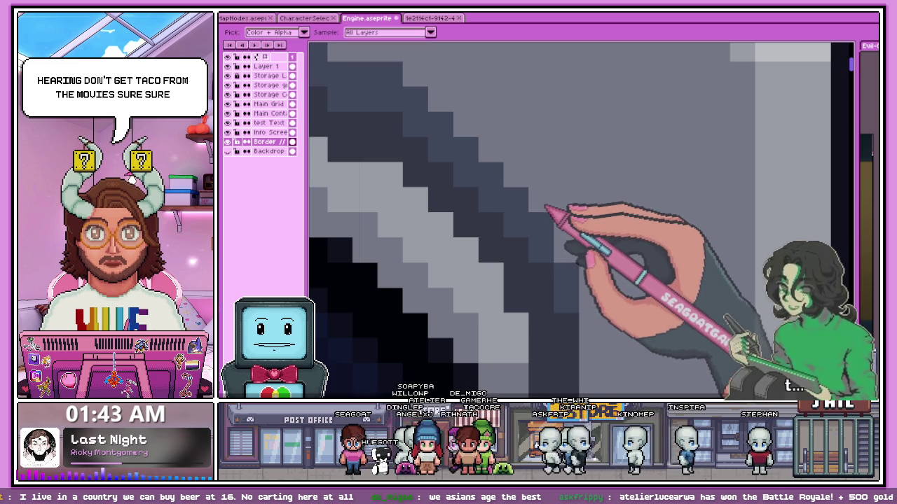
key("b")
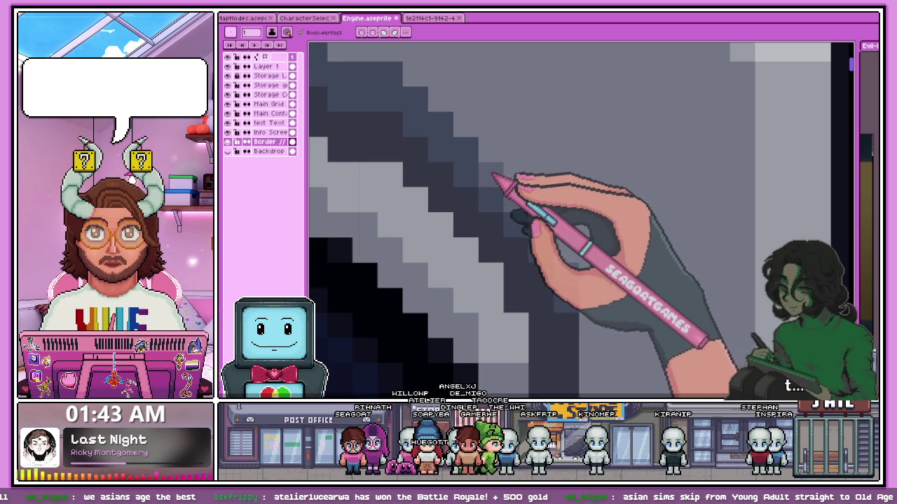
scroll(441, 140, "up", 2)
scroll(405, 138, "down", 2)
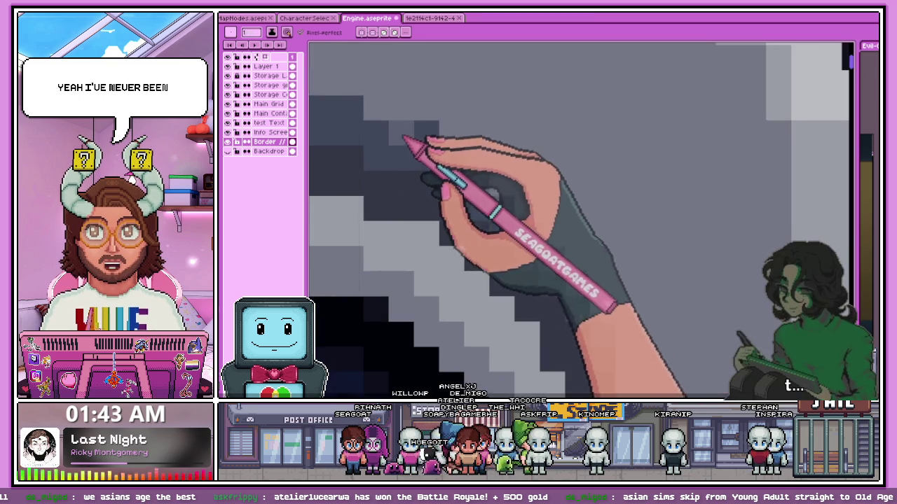
scroll(403, 136, "down", 3)
scroll(450, 154, "down", 1)
scroll(400, 144, "up", 1)
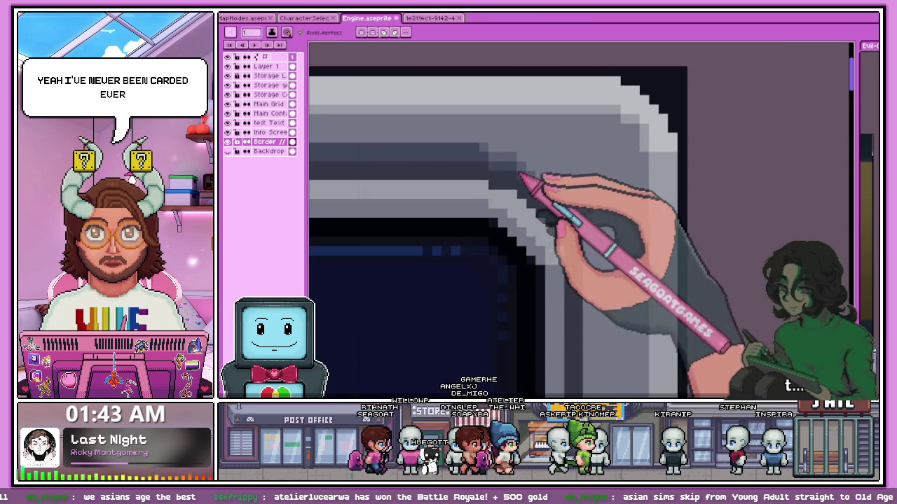
scroll(521, 186, "down", 1)
scroll(483, 193, "down", 1)
scroll(392, 182, "down", 2)
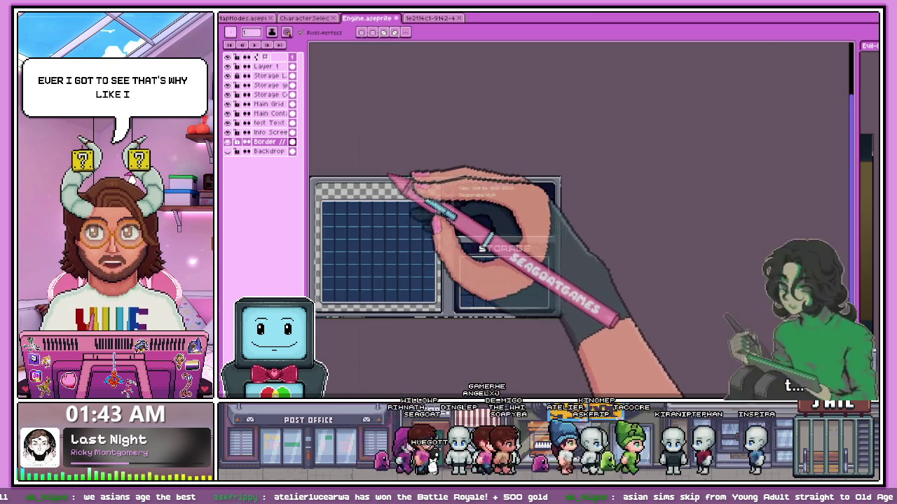
Zoom in on the border corners around the 'Test Words' panel to inspect the bevel
scroll(420, 187, "up", 2)
scroll(420, 190, "up", 1)
scroll(424, 192, "up", 2)
scroll(425, 189, "up", 1)
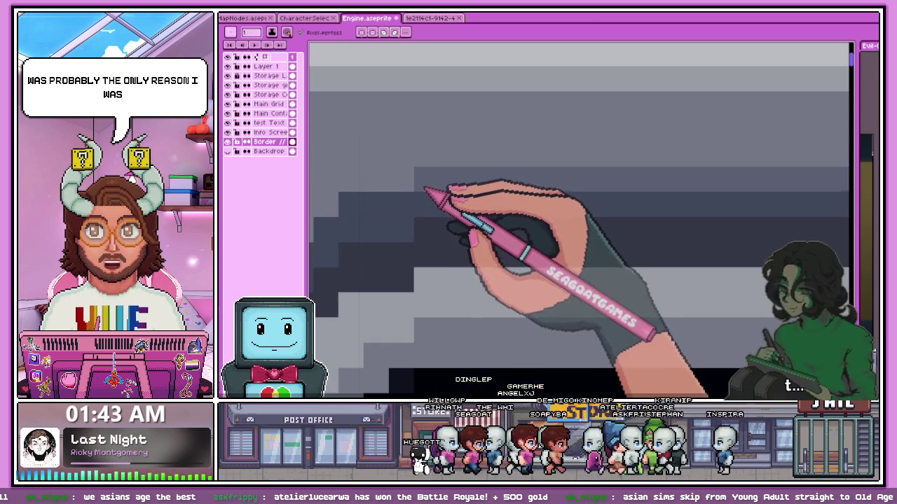
scroll(363, 210, "down", 1)
scroll(378, 206, "up", 1)
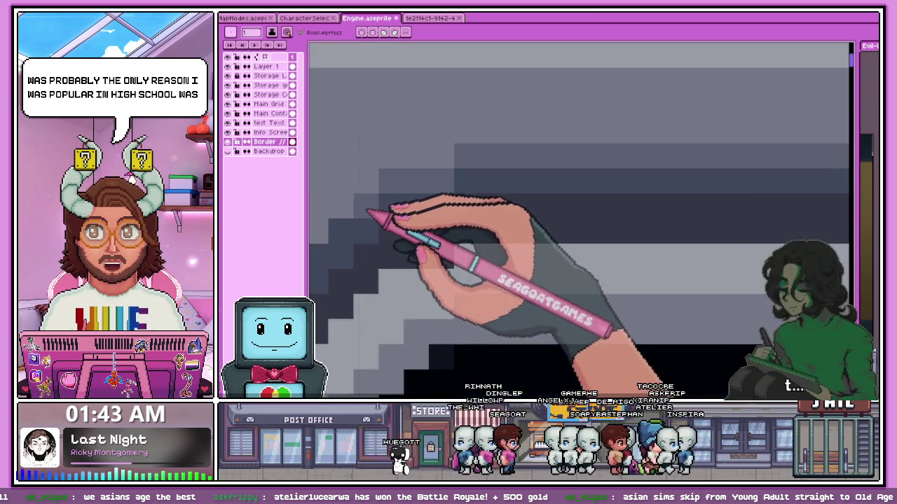
scroll(392, 203, "up", 1)
scroll(356, 225, "down", 1)
scroll(355, 226, "down", 1)
scroll(390, 226, "up", 1)
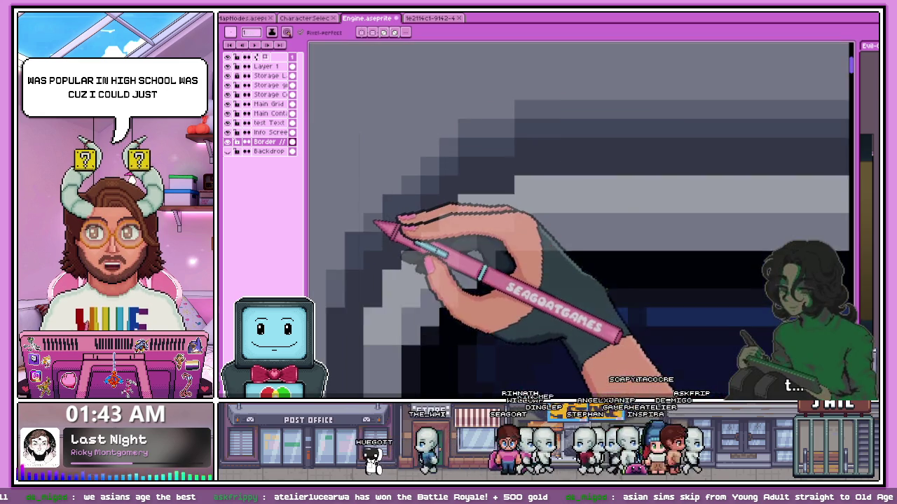
scroll(405, 203, "up", 1)
scroll(350, 257, "down", 1)
scroll(360, 264, "up", 1)
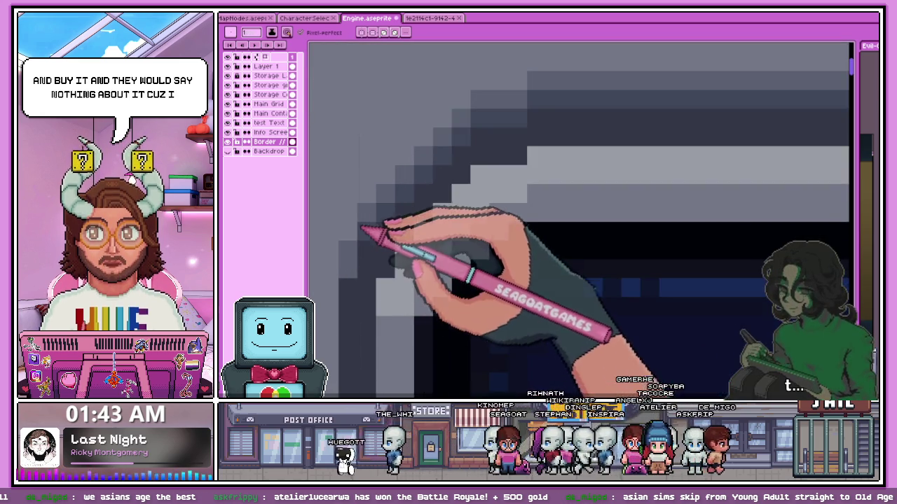
scroll(381, 240, "down", 1)
scroll(374, 240, "up", 1)
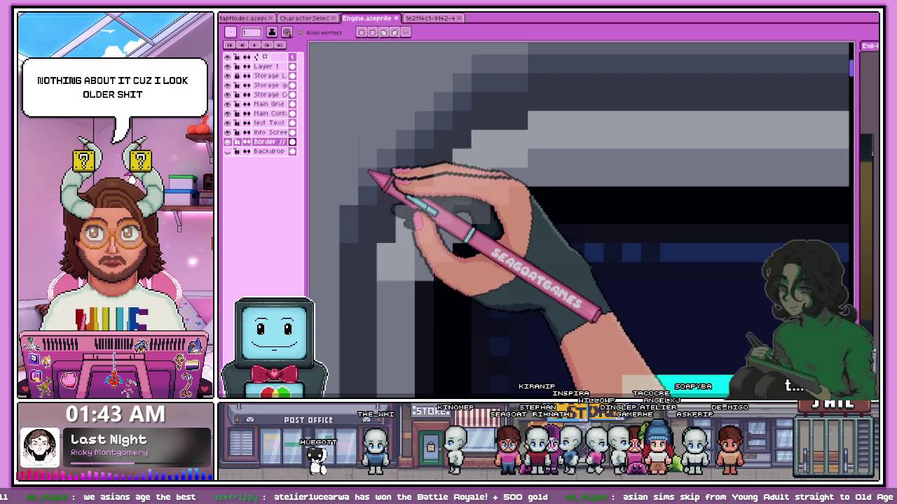
Adjust the corner pixels into a rounded, light-to-dark stepped grey bevel
scroll(357, 215, "down", 1)
scroll(430, 211, "down", 1)
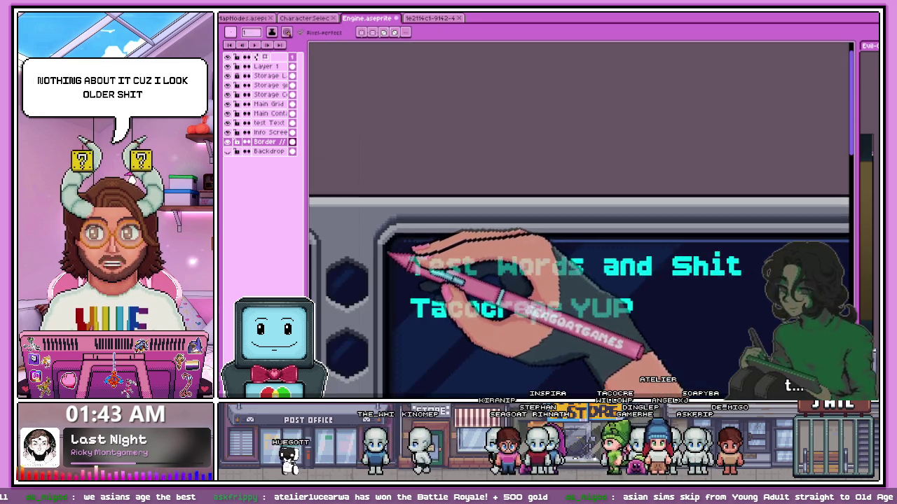
scroll(410, 256, "down", 1)
scroll(634, 249, "up", 1)
scroll(637, 242, "up", 1)
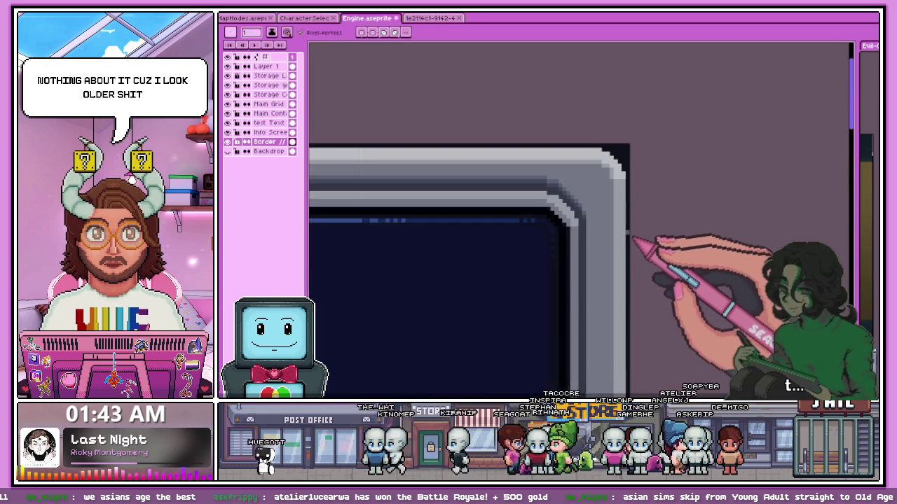
scroll(609, 241, "up", 1)
scroll(567, 203, "up", 2)
scroll(561, 191, "down", 1)
scroll(566, 190, "down", 1)
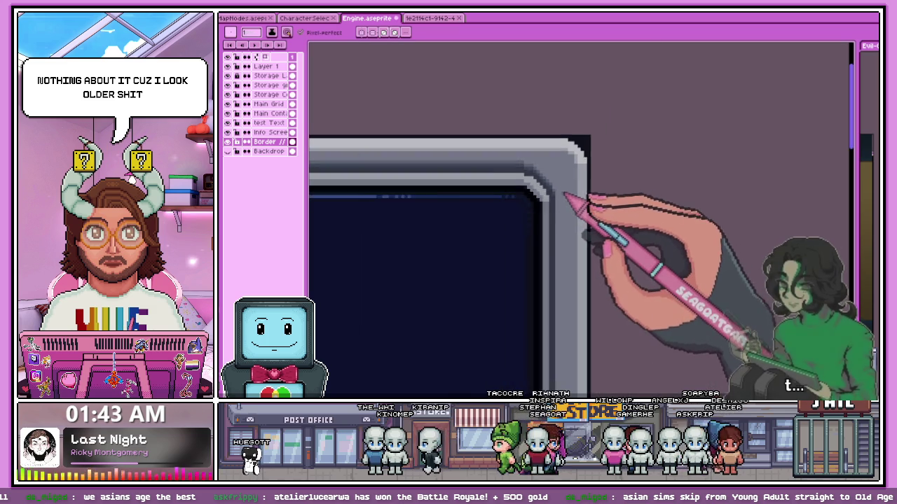
scroll(574, 201, "down", 1)
scroll(537, 208, "down", 1)
scroll(434, 203, "up", 1)
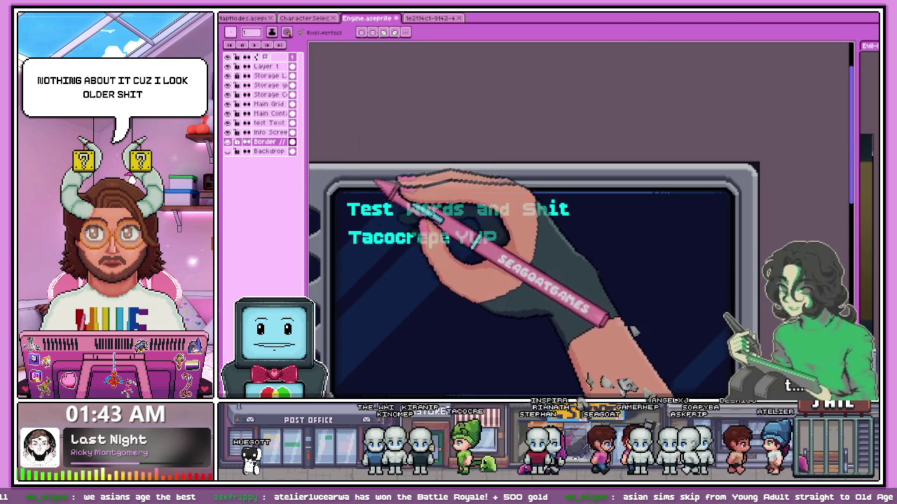
scroll(393, 193, "up", 1)
scroll(354, 186, "up", 1)
scroll(361, 185, "up", 1)
scroll(370, 191, "down", 2)
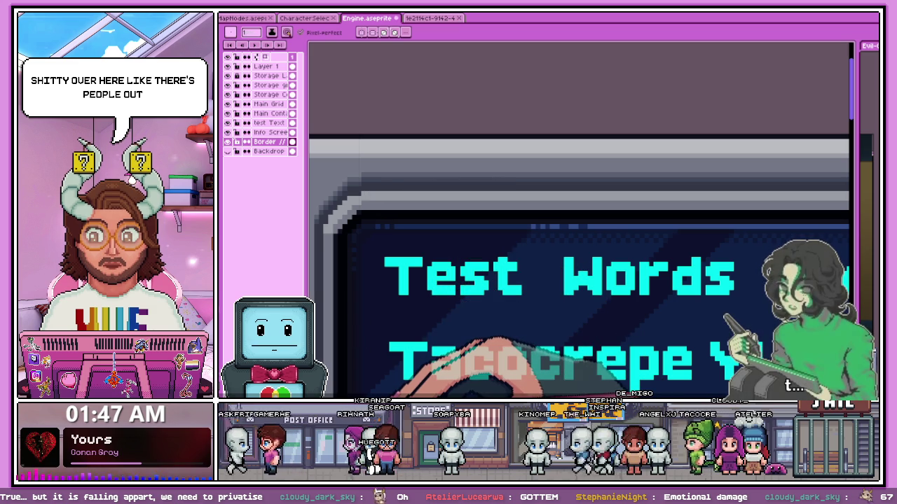
Zoom into the text panel's lower-right inner corner on the Border layer and sample the frame grey
scroll(581, 217, "down", 2)
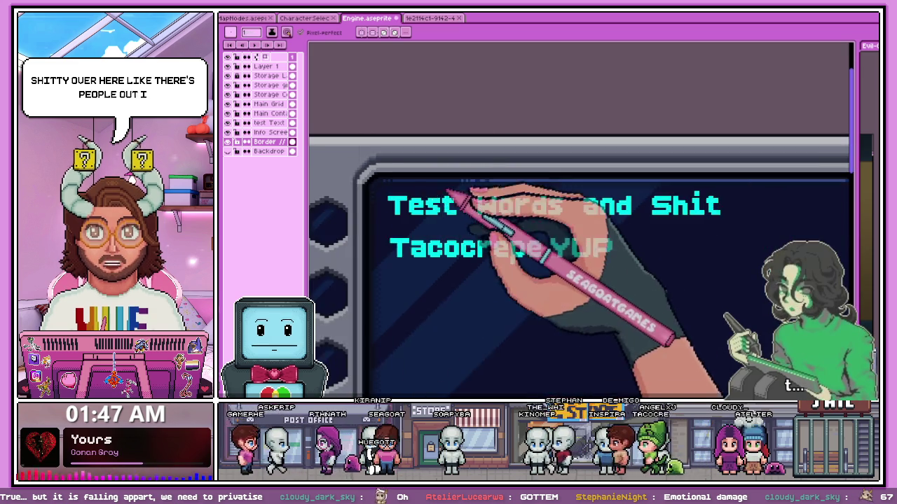
scroll(392, 182, "up", 2)
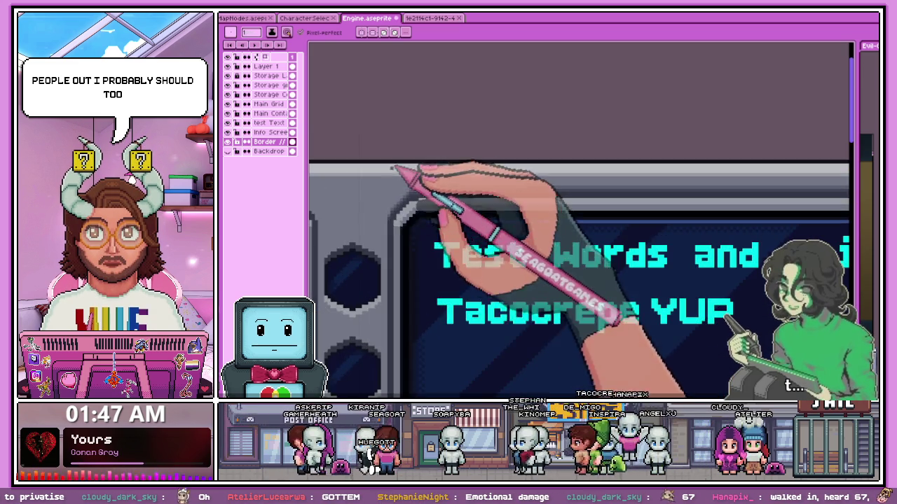
scroll(392, 182, "up", 2)
scroll(395, 220, "down", 1)
scroll(406, 204, "down", 1)
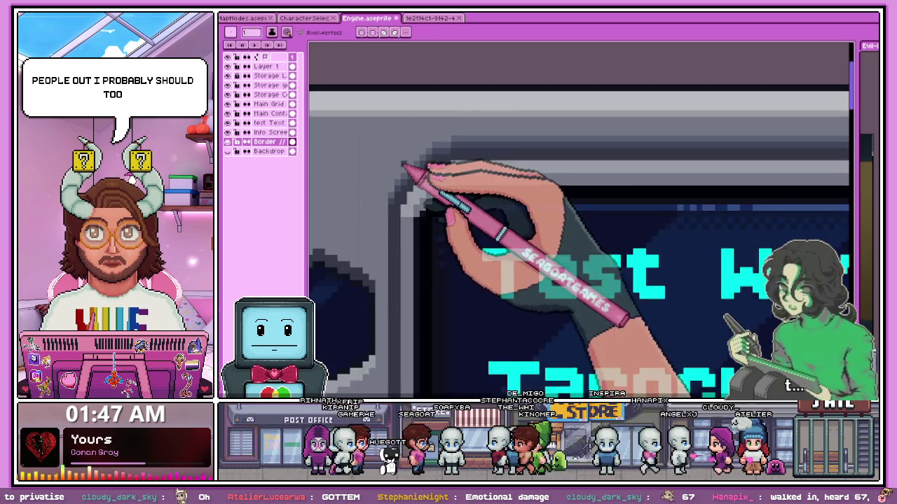
scroll(417, 210, "down", 1)
scroll(437, 253, "down", 1)
scroll(459, 273, "up", 2)
scroll(449, 252, "up", 1)
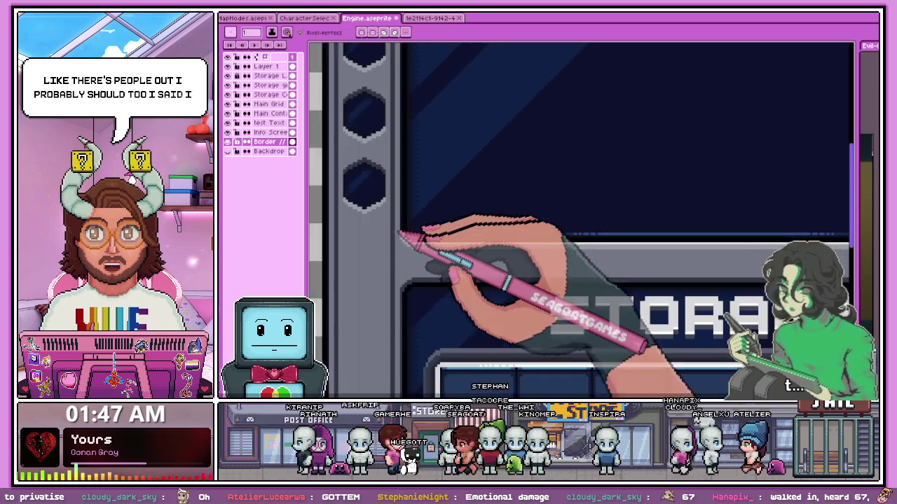
scroll(413, 245, "up", 1)
scroll(410, 242, "down", 2)
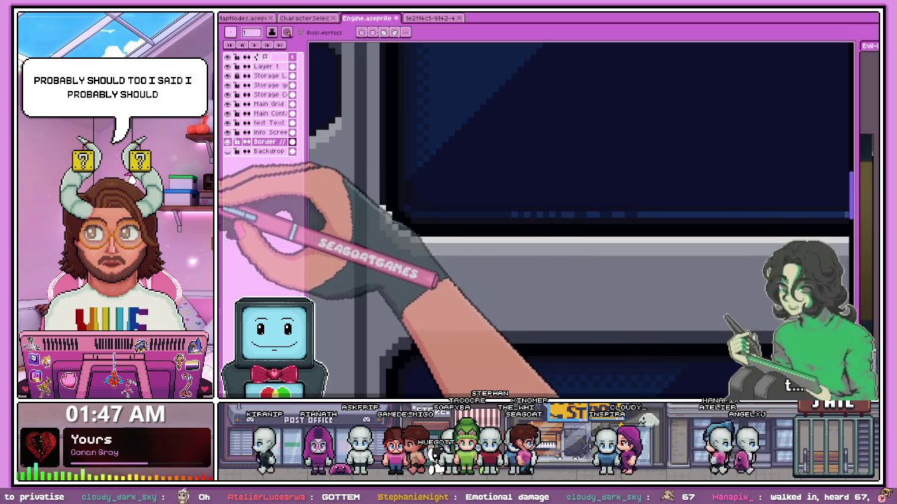
scroll(394, 244, "up", 2)
scroll(392, 217, "up", 1)
key("i")
key("b")
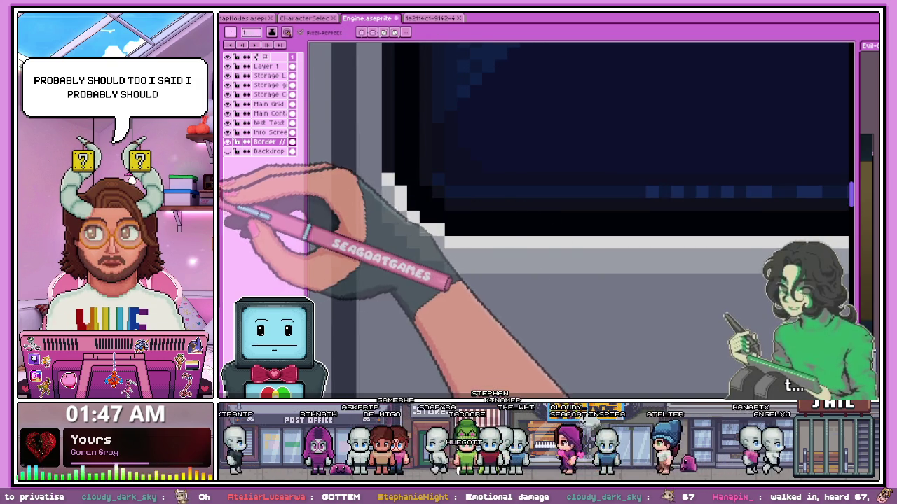
Fill and redraw the corner as a stepped light-grey bevel matching the upper-left corner
key("g")
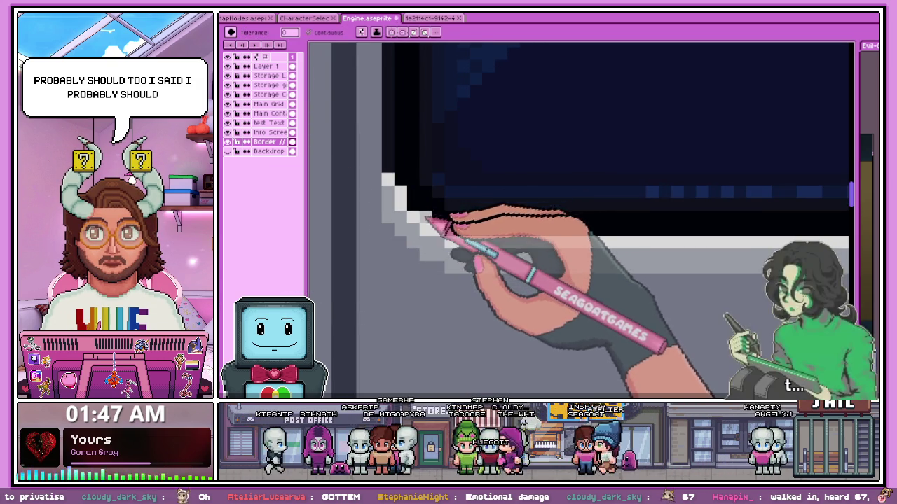
scroll(396, 224, "down", 1)
scroll(391, 228, "up", 1)
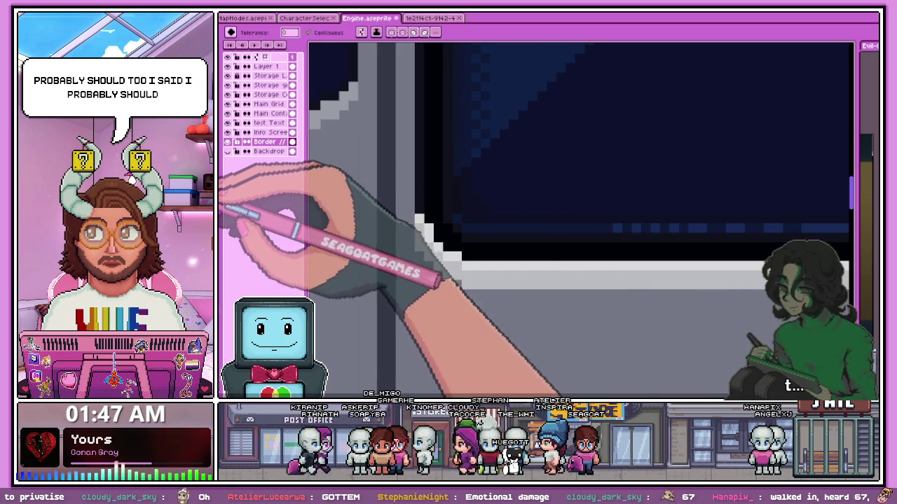
key("b")
scroll(419, 254, "up", 2)
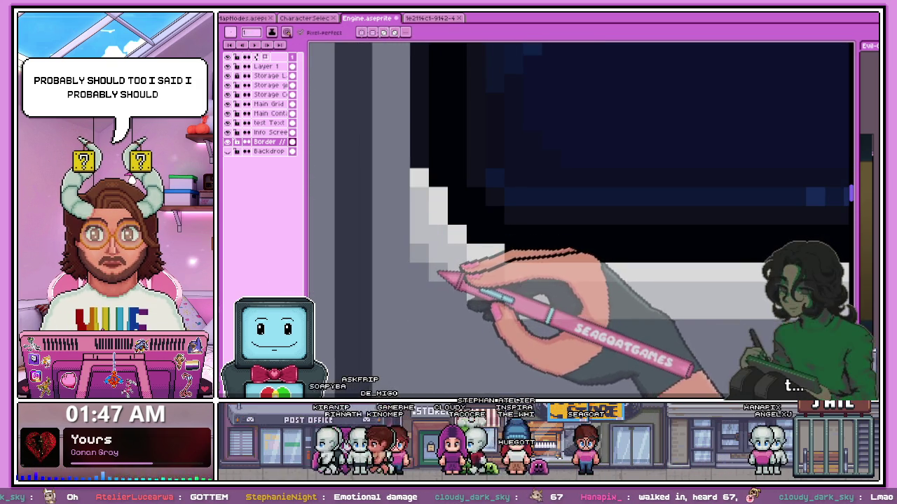
scroll(463, 280, "down", 2)
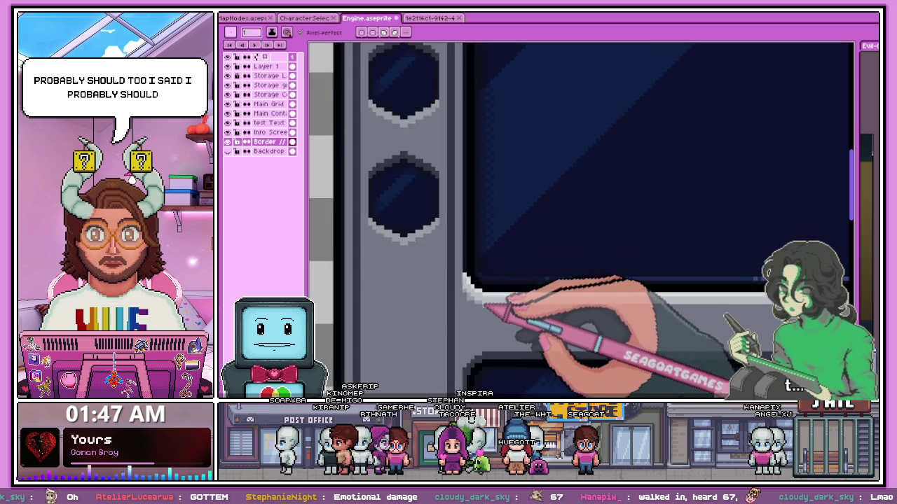
scroll(449, 266, "down", 1)
scroll(602, 288, "up", 1)
scroll(617, 294, "up", 1)
scroll(616, 294, "up", 1)
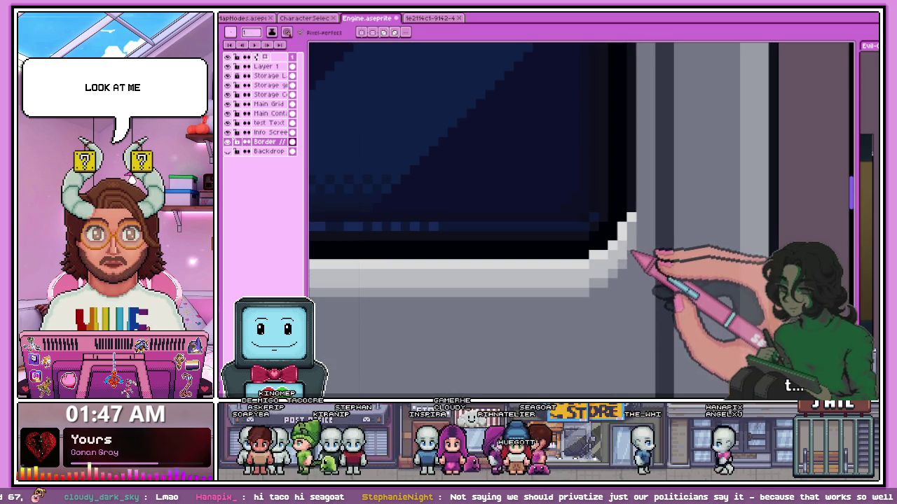
Zoom around the text panel frame's lower inner corners just above the STORAGE panel
scroll(619, 255, "down", 2)
scroll(621, 247, "up", 1)
scroll(627, 249, "up", 1)
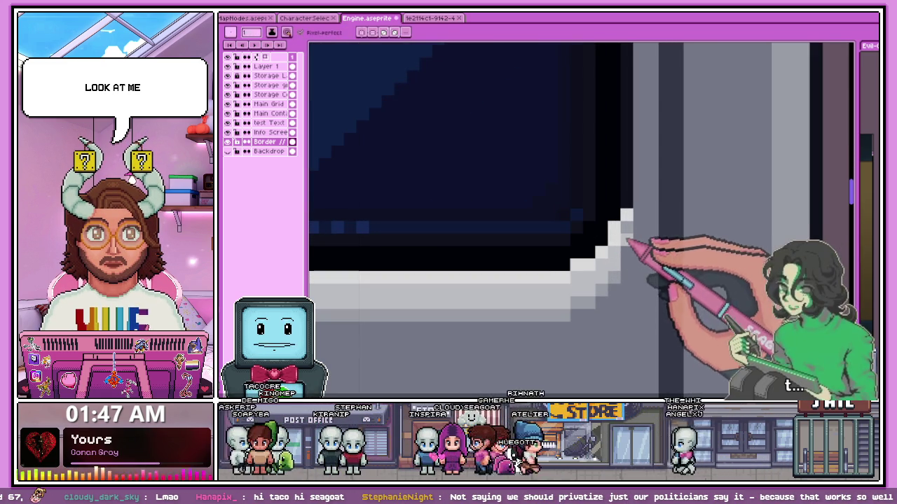
scroll(568, 238, "down", 1)
scroll(456, 210, "down", 1)
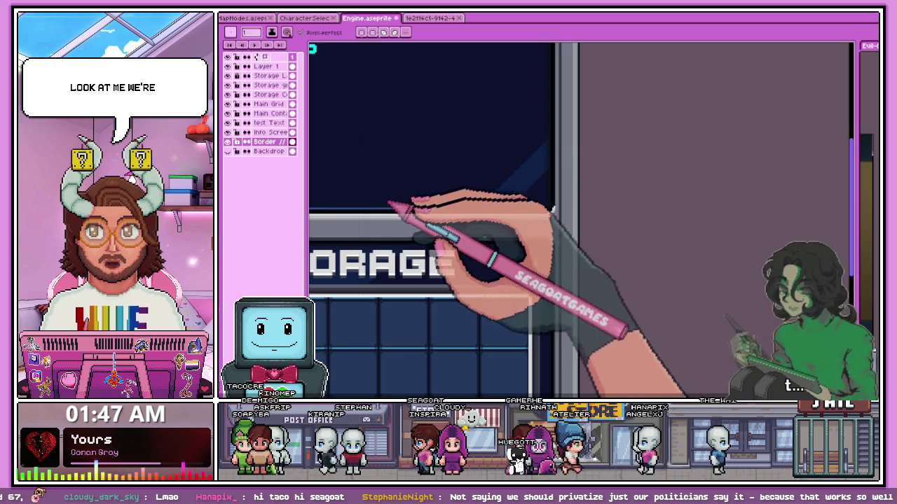
scroll(379, 210, "down", 2)
scroll(399, 210, "up", 2)
scroll(505, 196, "up", 2)
scroll(512, 200, "up", 1)
scroll(451, 236, "up", 1)
scroll(450, 236, "down", 1)
scroll(551, 250, "down", 2)
scroll(700, 252, "up", 2)
scroll(707, 242, "up", 1)
scroll(551, 300, "down", 2)
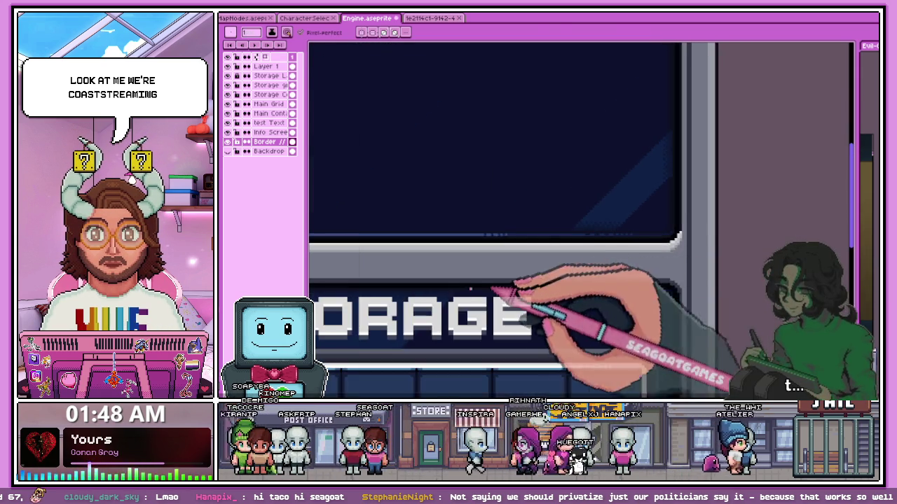
scroll(380, 270, "down", 1)
scroll(390, 259, "down", 1)
scroll(631, 242, "up", 1)
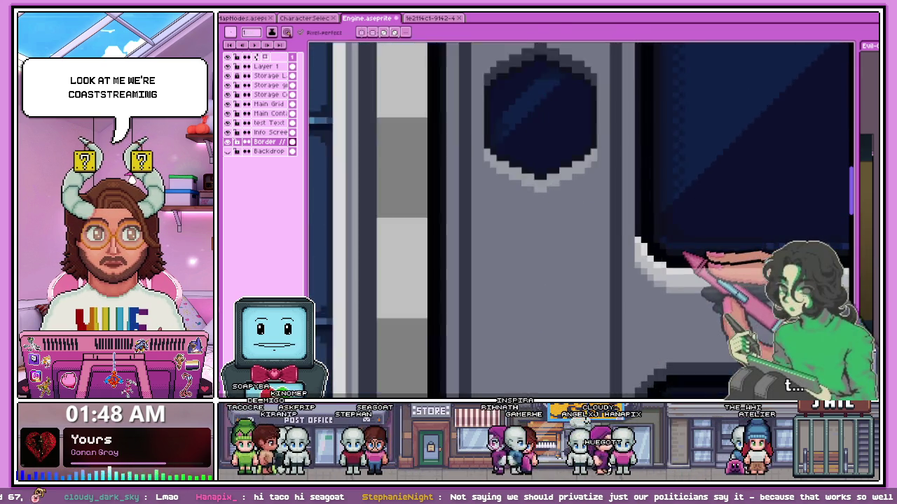
scroll(623, 268, "up", 1)
scroll(553, 271, "down", 1)
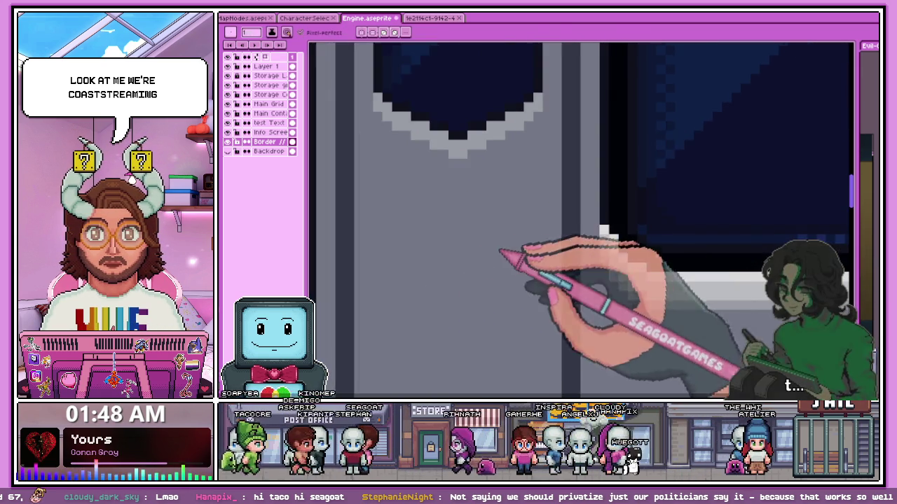
scroll(488, 282, "down", 1)
scroll(506, 304, "down", 1)
scroll(568, 299, "up", 1)
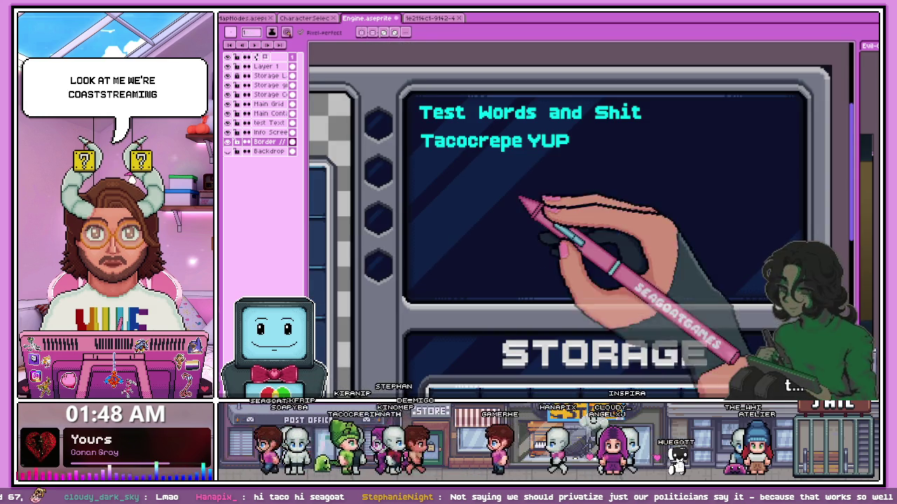
scroll(425, 253, "up", 2)
Sample the border grey and repaint the lower corners as stepped light-grey bevels
key("i")
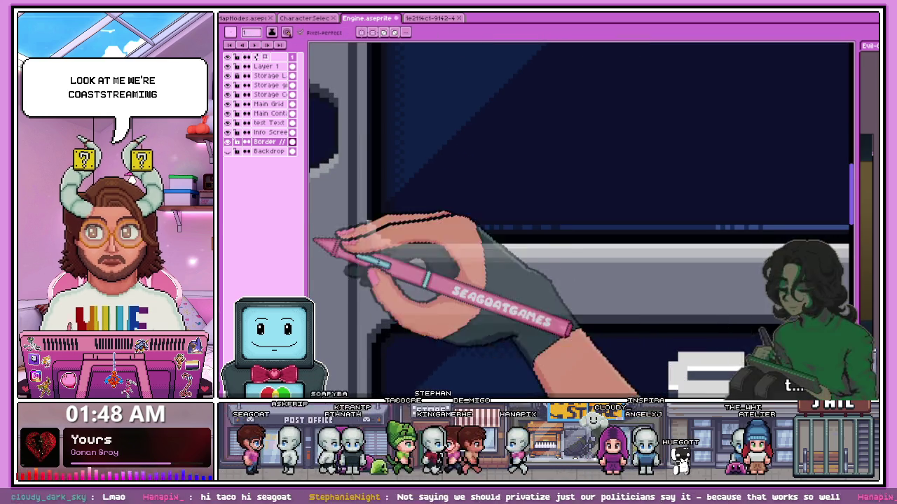
key("b")
scroll(376, 330, "up", 1)
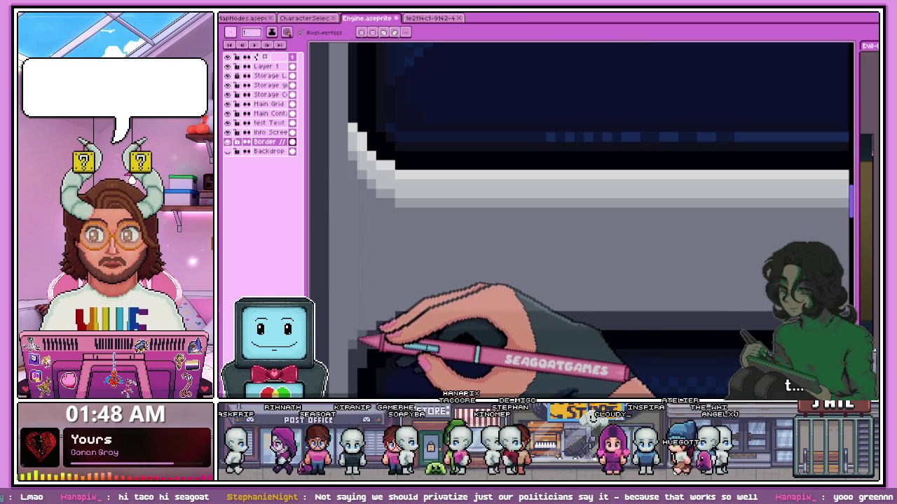
scroll(378, 281, "down", 1)
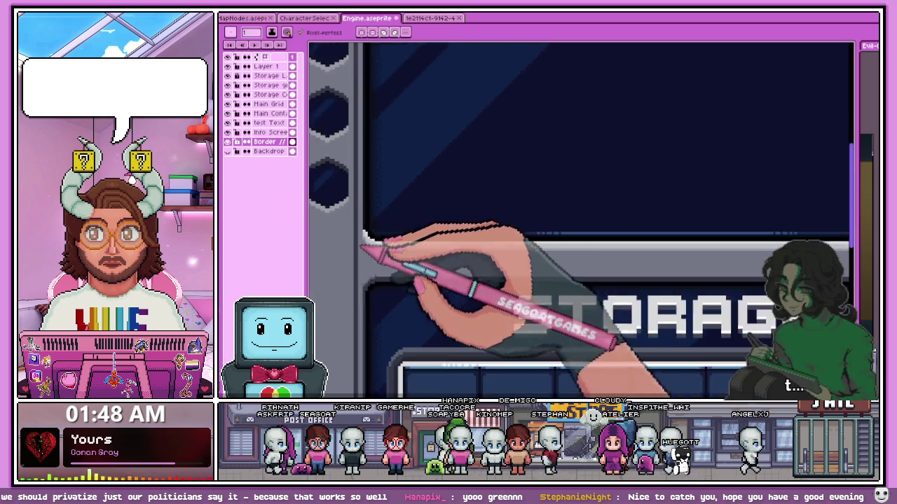
scroll(490, 322, "down", 1)
scroll(630, 329, "up", 1)
scroll(597, 272, "up", 1)
scroll(596, 271, "up", 2)
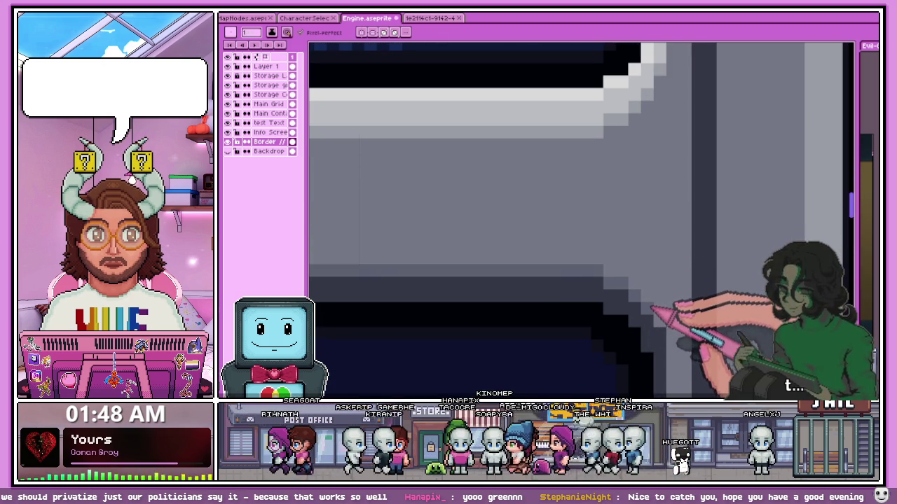
scroll(651, 309, "down", 2)
scroll(644, 208, "up", 1)
scroll(651, 316, "down", 1)
scroll(644, 208, "down", 2)
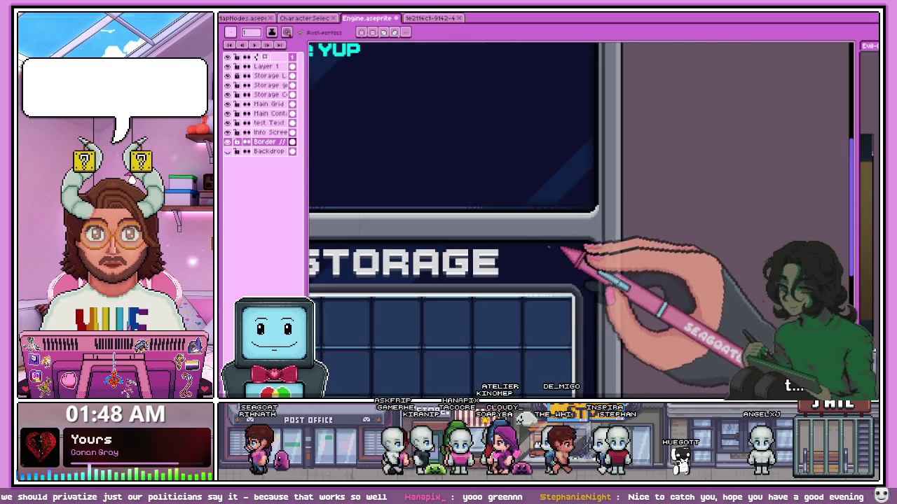
scroll(560, 249, "down", 2)
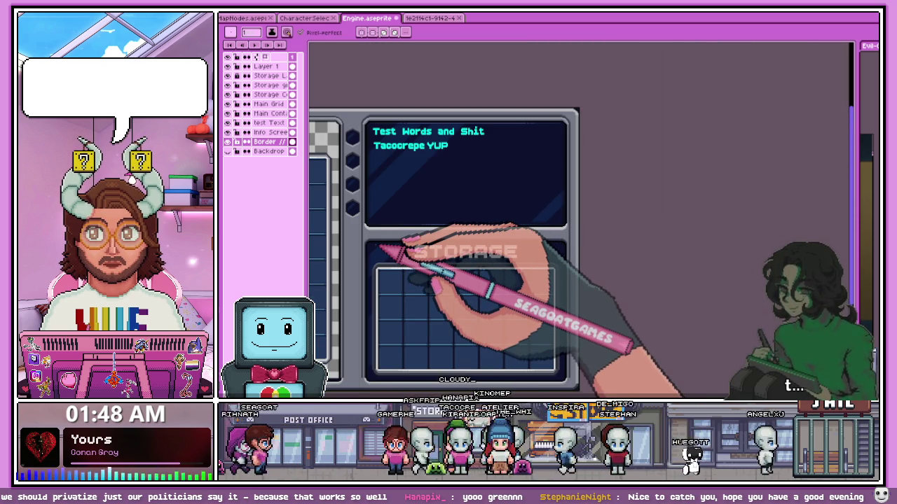
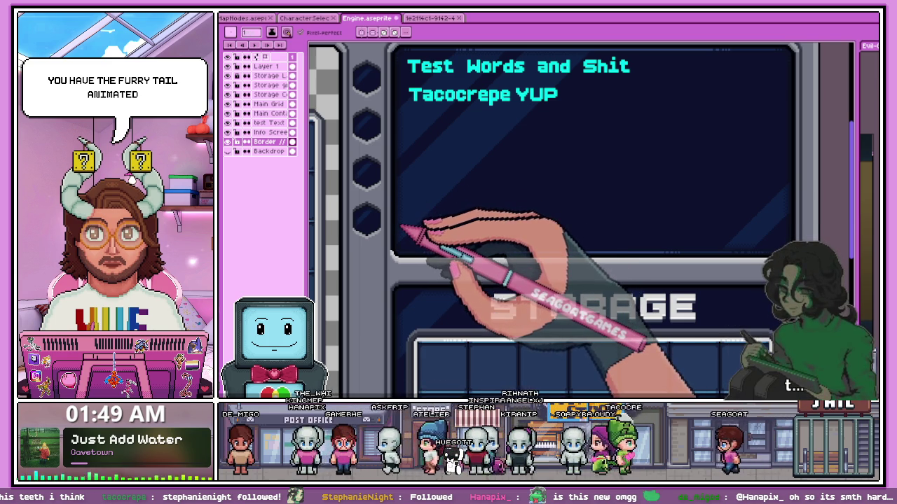
Zoom in and out across the mockup to inspect the grey border's bevelled corners
scroll(411, 227, "down", 3)
scroll(481, 226, "up", 2)
scroll(450, 260, "down", 2)
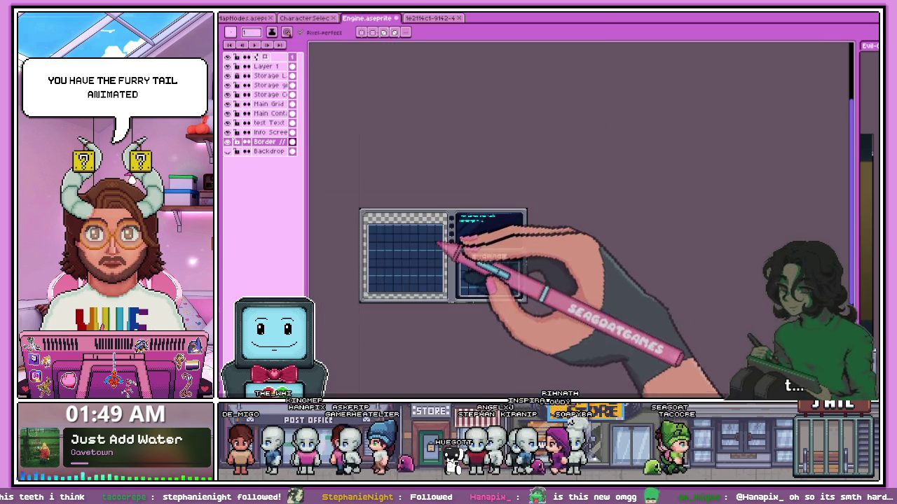
scroll(500, 254, "up", 1)
scroll(498, 251, "up", 3)
scroll(525, 260, "down", 2)
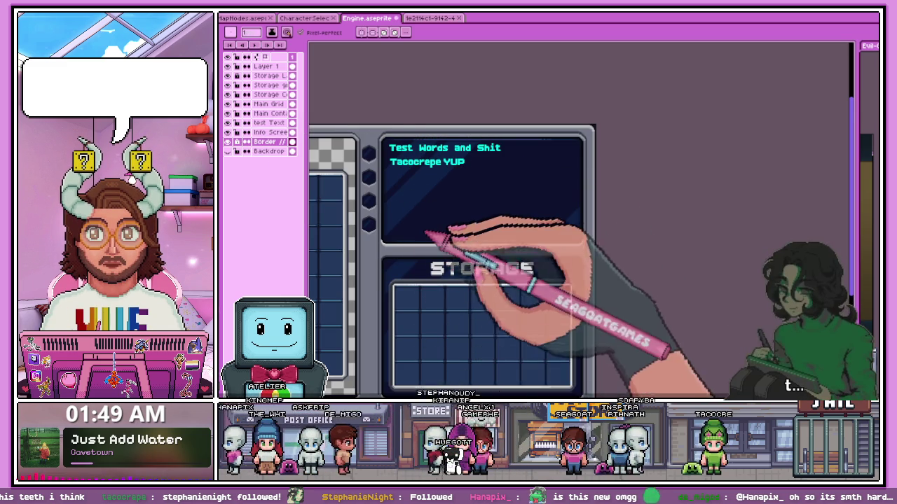
scroll(400, 245, "up", 3)
scroll(384, 250, "down", 3)
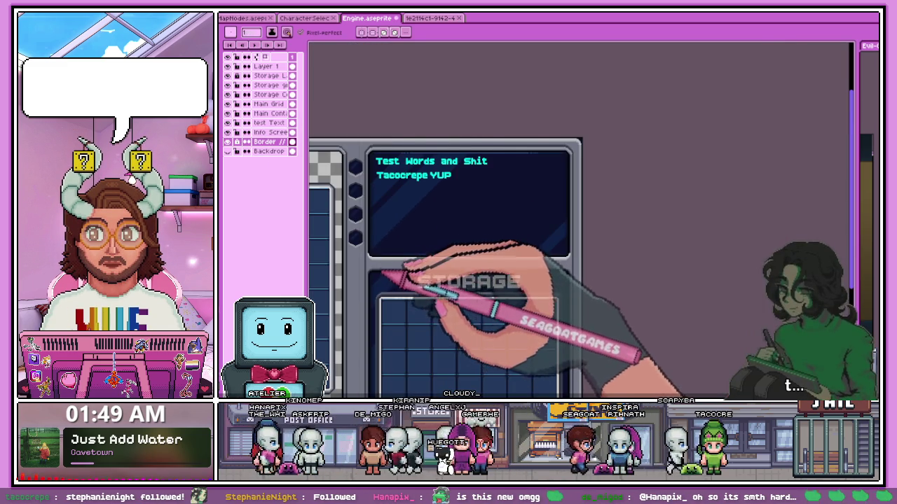
scroll(384, 275, "up", 4)
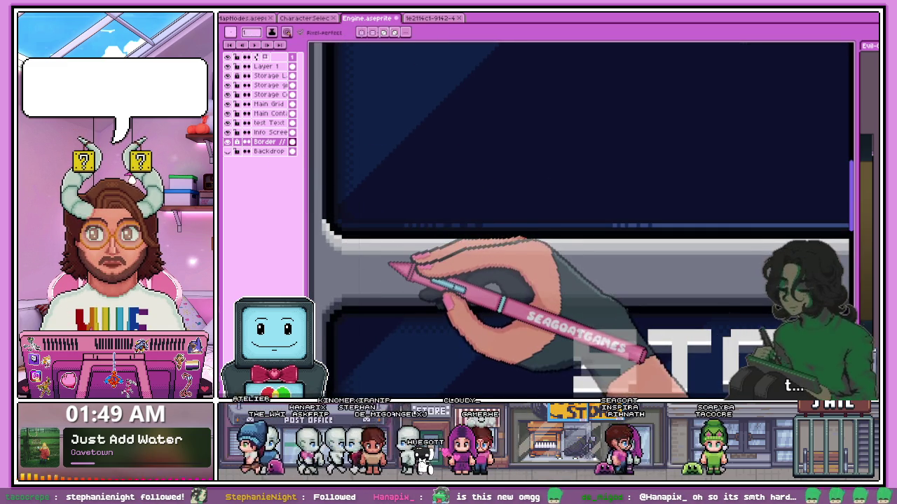
scroll(444, 217, "down", 4)
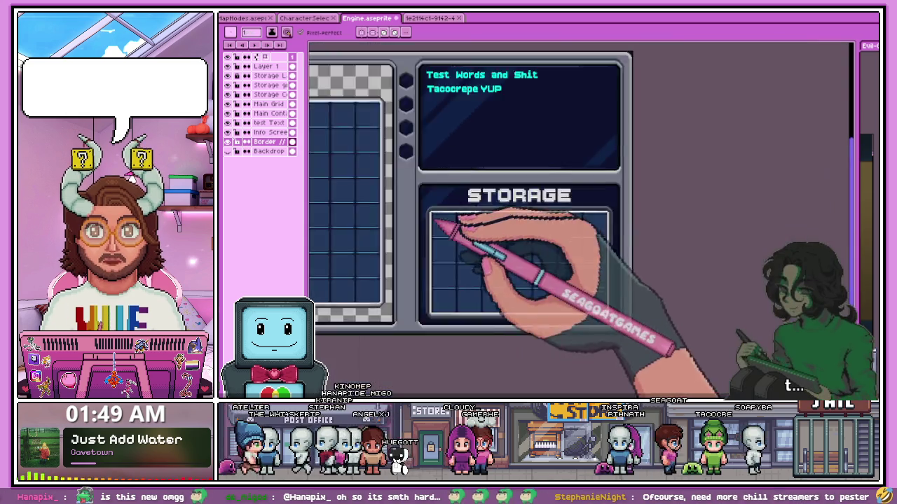
scroll(452, 269, "up", 2)
scroll(480, 315, "up", 2)
scroll(461, 244, "up", 1)
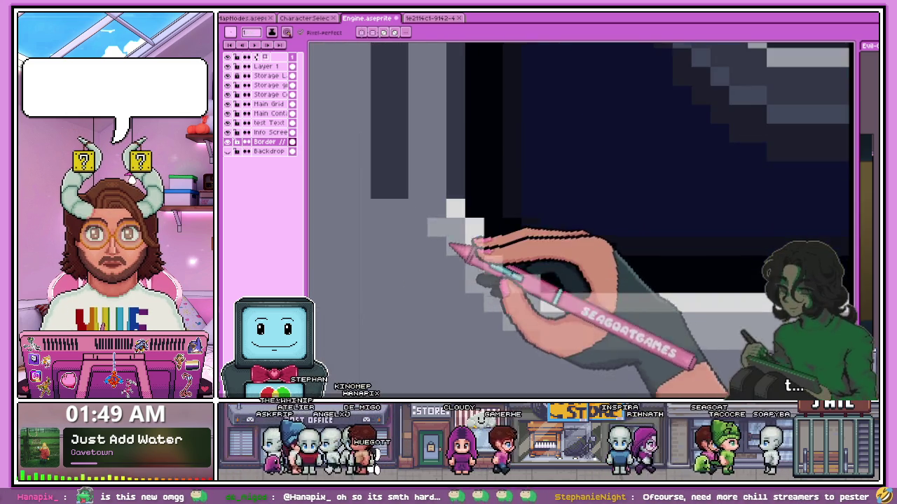
scroll(433, 232, "down", 1)
scroll(450, 210, "down", 1)
scroll(465, 260, "down", 2)
scroll(437, 224, "up", 3)
scroll(473, 183, "up", 1)
scroll(448, 165, "down", 2)
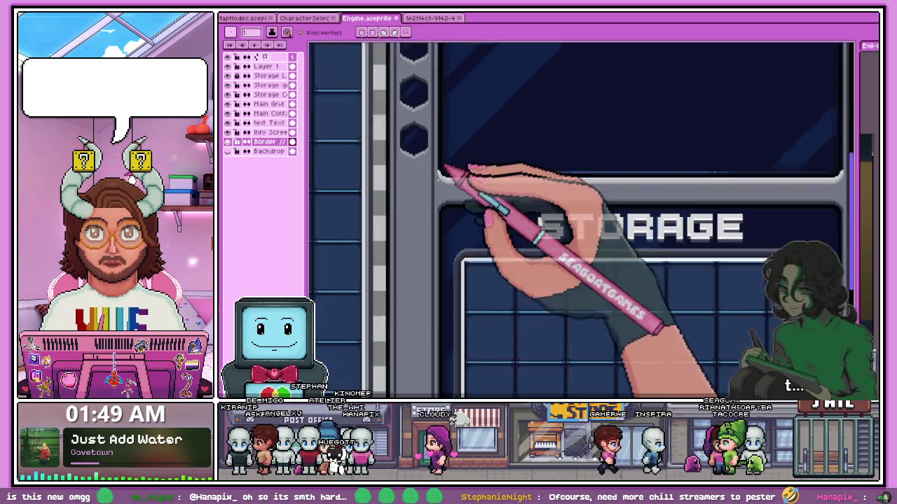
scroll(450, 280, "down", 1)
scroll(456, 323, "up", 2)
scroll(449, 344, "up", 1)
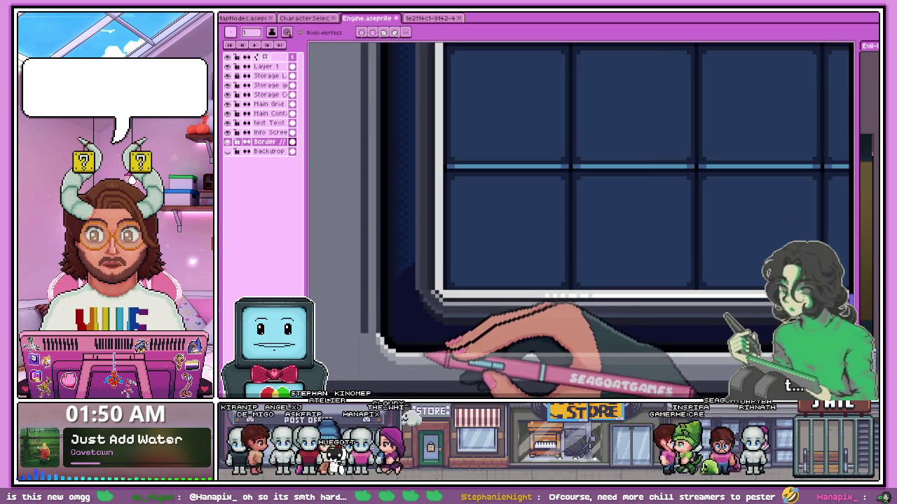
scroll(420, 361, "up", 1)
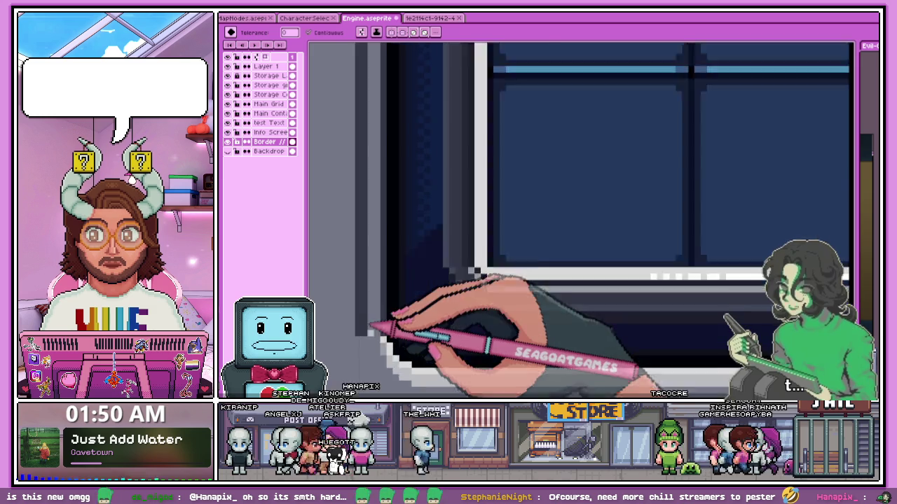
scroll(376, 324, "up", 1)
scroll(400, 356, "down", 2)
scroll(300, 245, "down", 1)
scroll(575, 297, "down", 1)
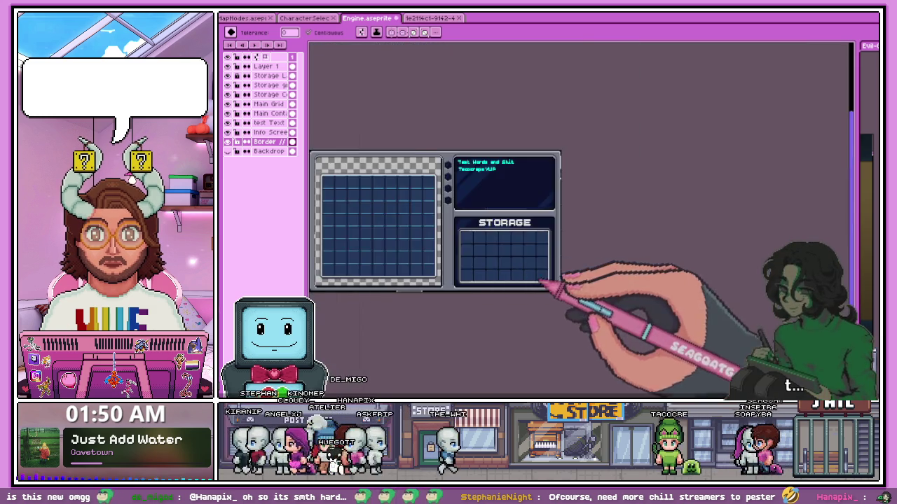
scroll(570, 294, "up", 2)
scroll(574, 266, "up", 1)
scroll(553, 259, "up", 1)
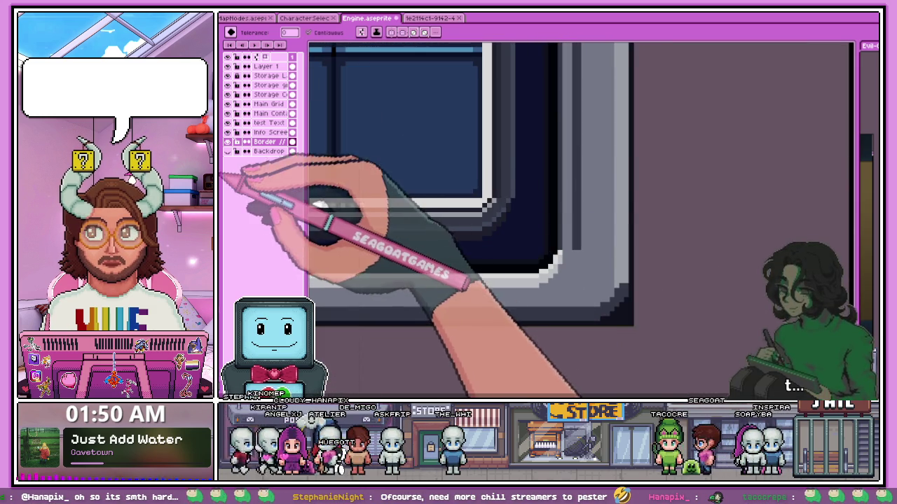
scroll(561, 270, "up", 1)
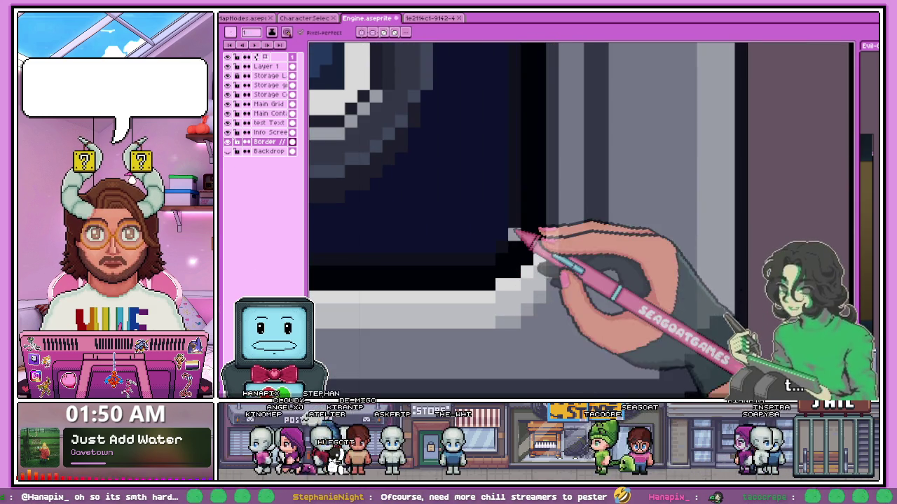
scroll(526, 234, "down", 1)
scroll(529, 266, "up", 2)
scroll(494, 326, "down", 2)
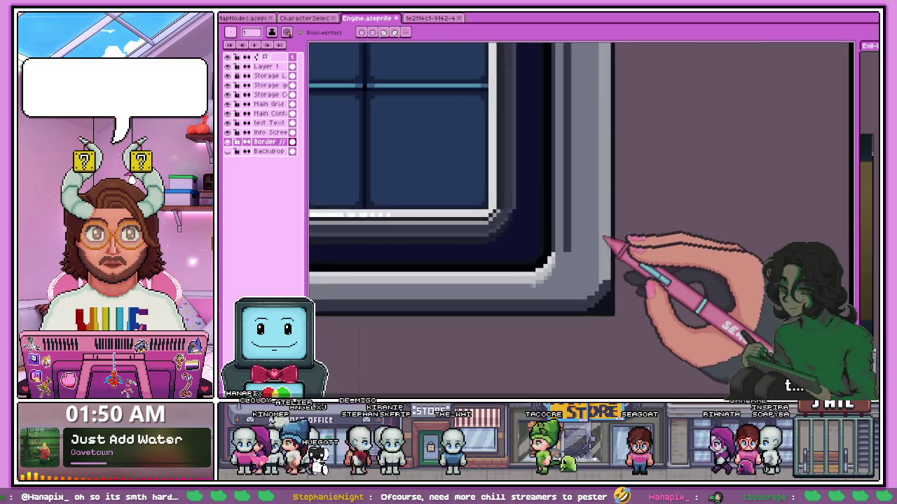
scroll(600, 250, "down", 1)
scroll(525, 260, "down", 1)
scroll(569, 261, "up", 1)
scroll(569, 261, "up", 1)
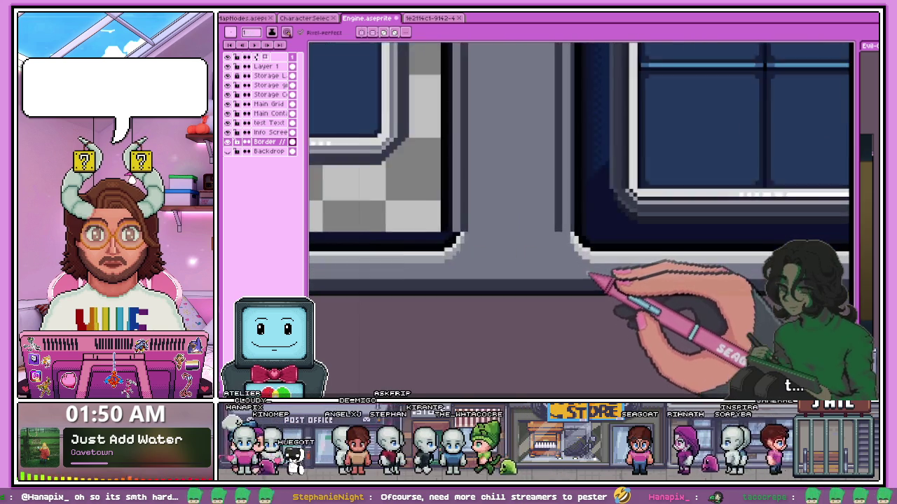
scroll(596, 284, "up", 1)
scroll(600, 285, "up", 1)
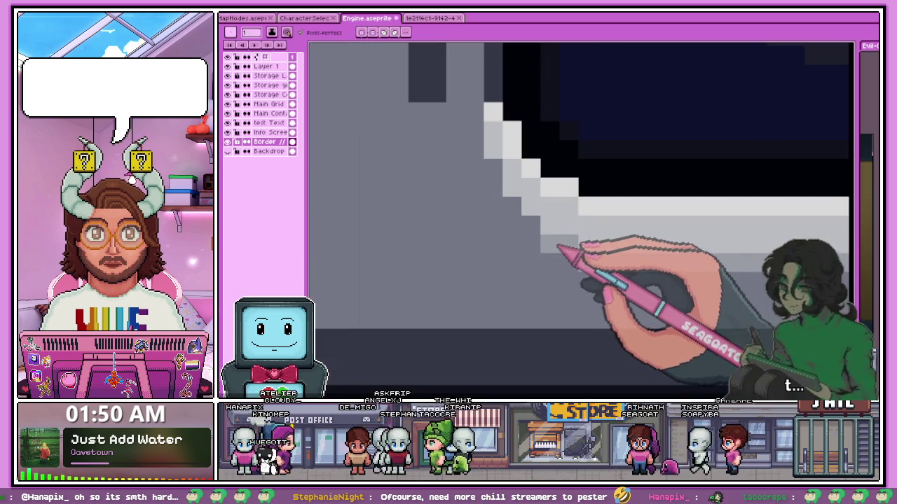
scroll(490, 168, "down", 1)
scroll(371, 206, "down", 1)
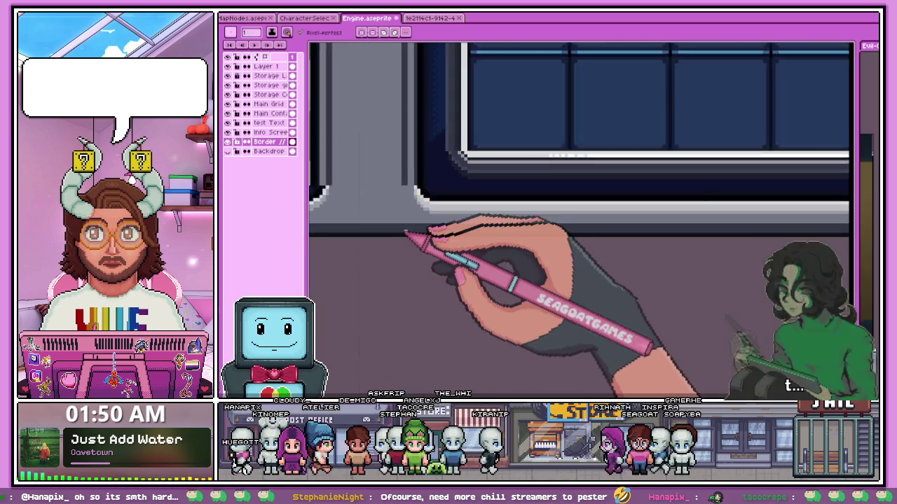
scroll(410, 236, "down", 1)
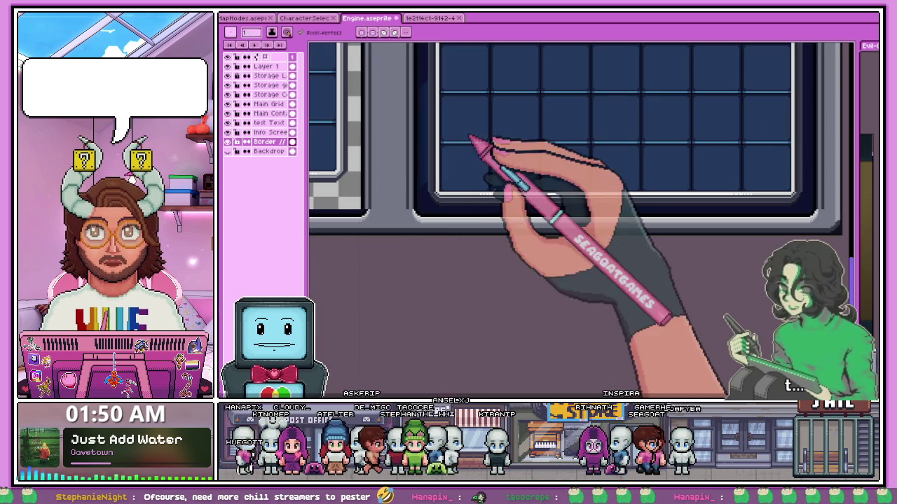
scroll(474, 286, "down", 2)
scroll(538, 236, "up", 1)
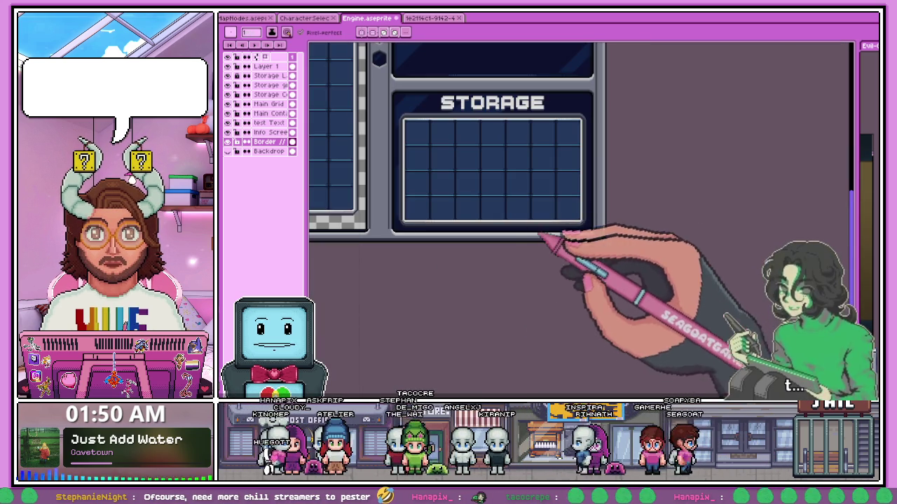
scroll(410, 217, "down", 1)
scroll(465, 191, "up", 2)
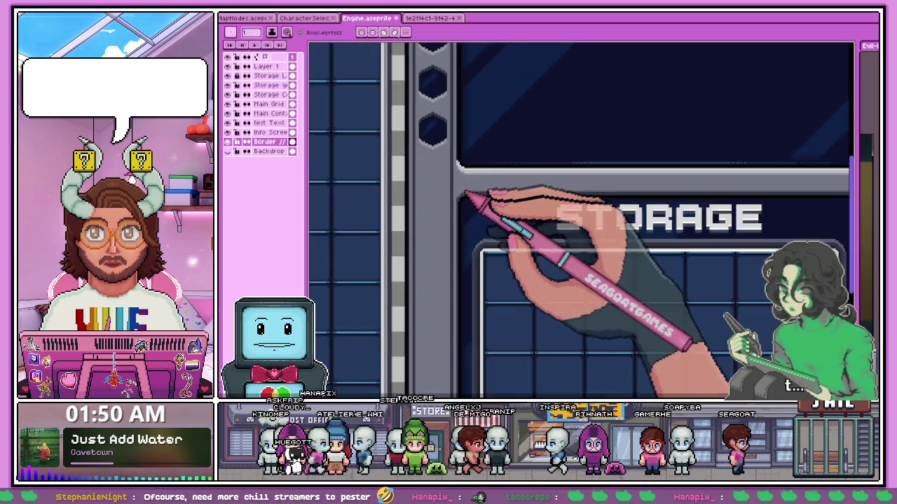
scroll(466, 194, "up", 1)
scroll(441, 189, "down", 1)
scroll(435, 184, "down", 2)
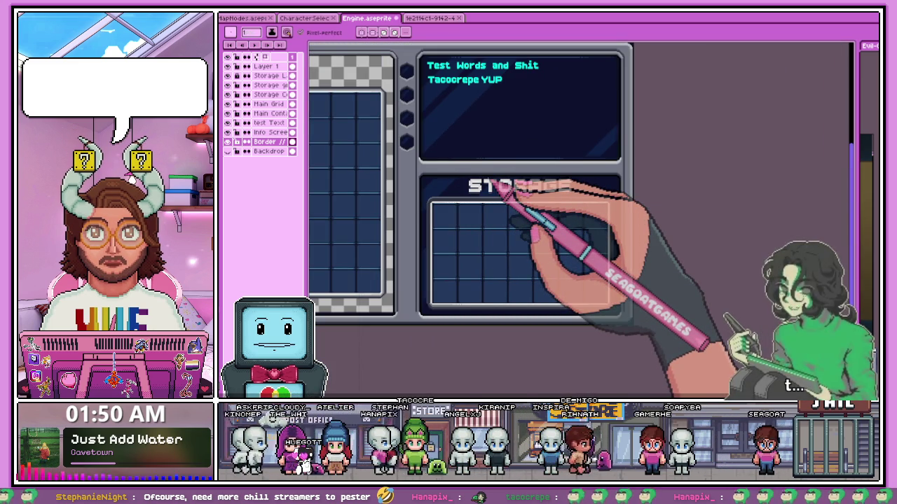
scroll(525, 186, "up", 2)
scroll(596, 197, "down", 2)
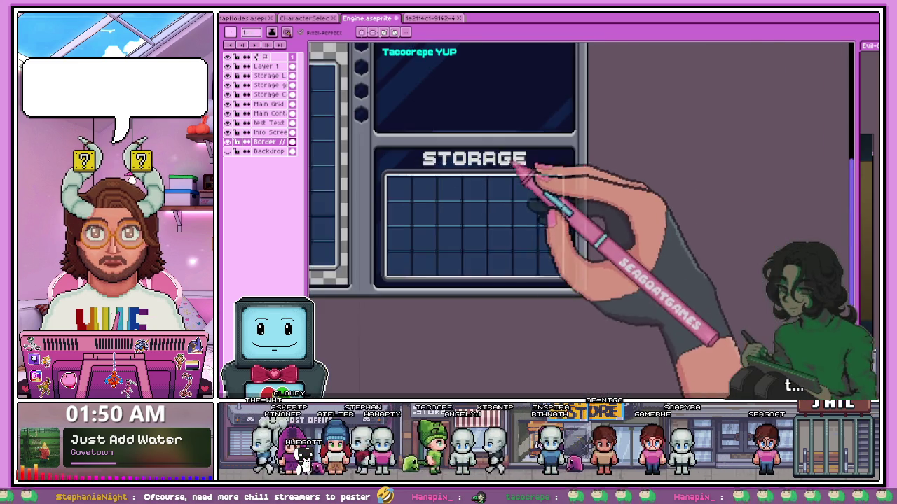
scroll(540, 175, "up", 1)
scroll(375, 171, "up", 1)
scroll(379, 188, "up", 1)
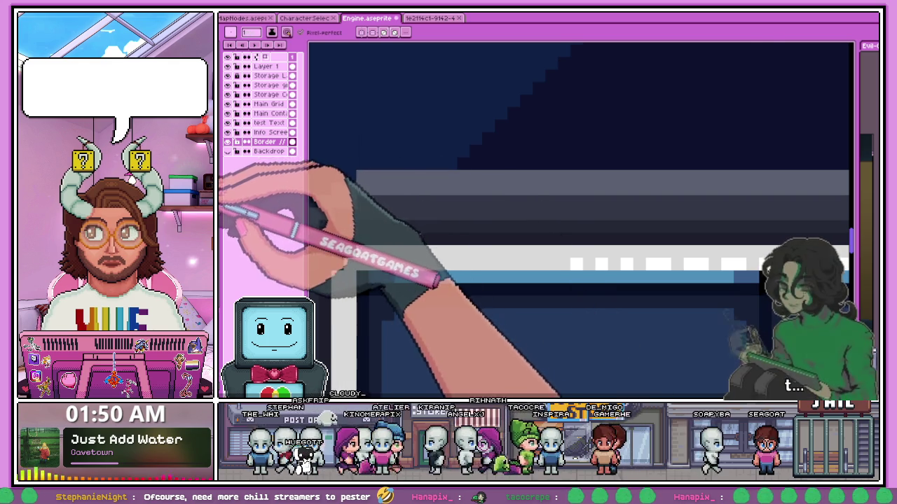
scroll(350, 200, "down", 1)
scroll(353, 199, "down", 1)
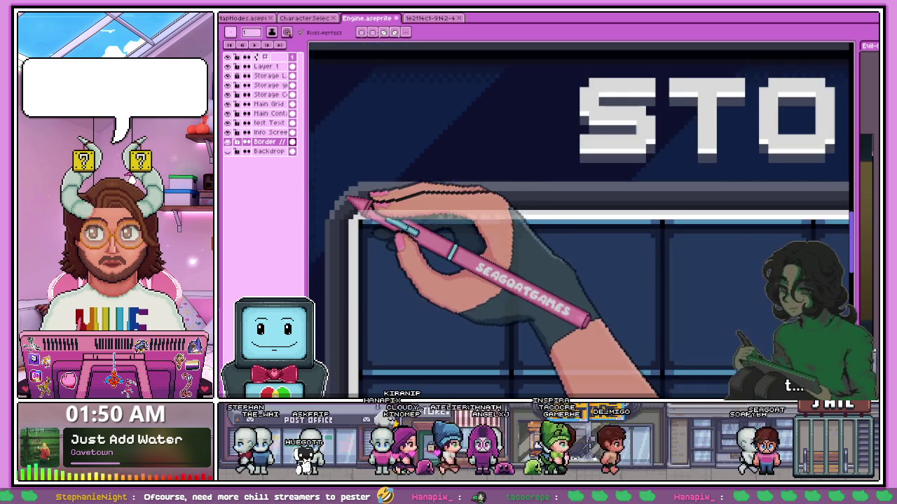
scroll(354, 200, "up", 1)
scroll(336, 210, "down", 1)
scroll(392, 193, "down", 1)
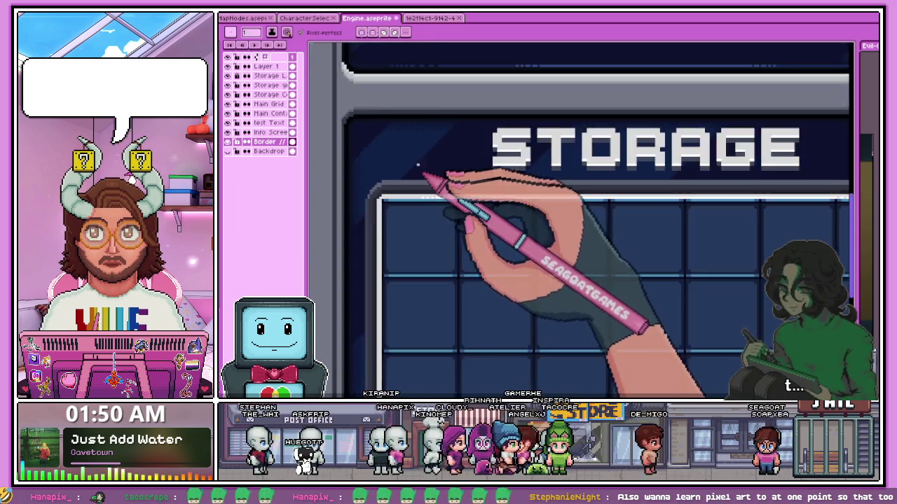
scroll(421, 171, "down", 2)
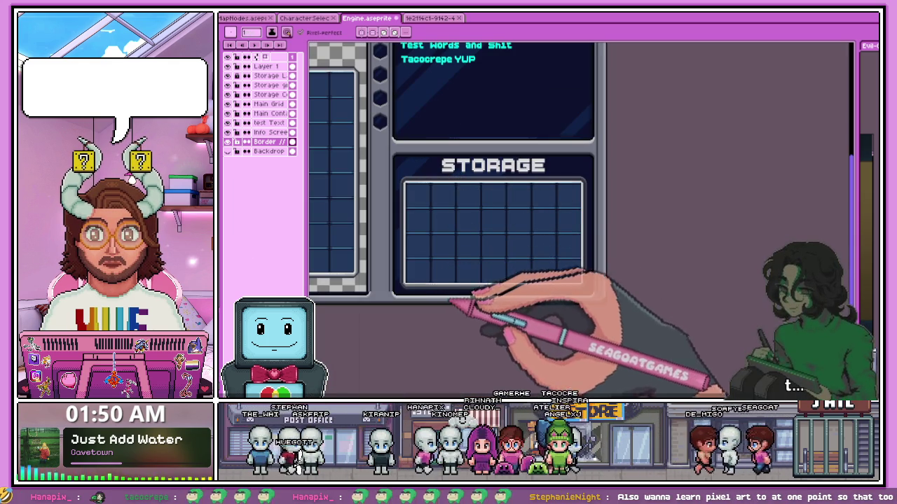
scroll(544, 220, "up", 2)
scroll(530, 296, "down", 4)
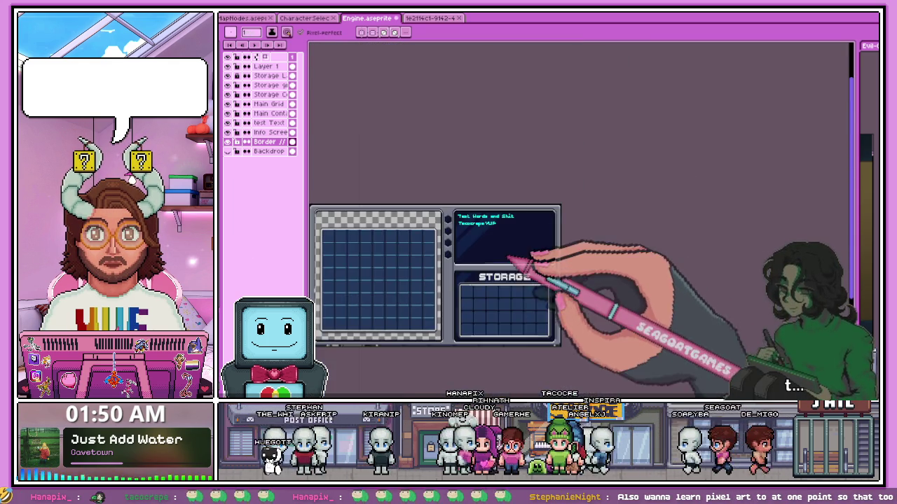
scroll(484, 277, "up", 1)
scroll(448, 259, "up", 1)
scroll(452, 210, "down", 2)
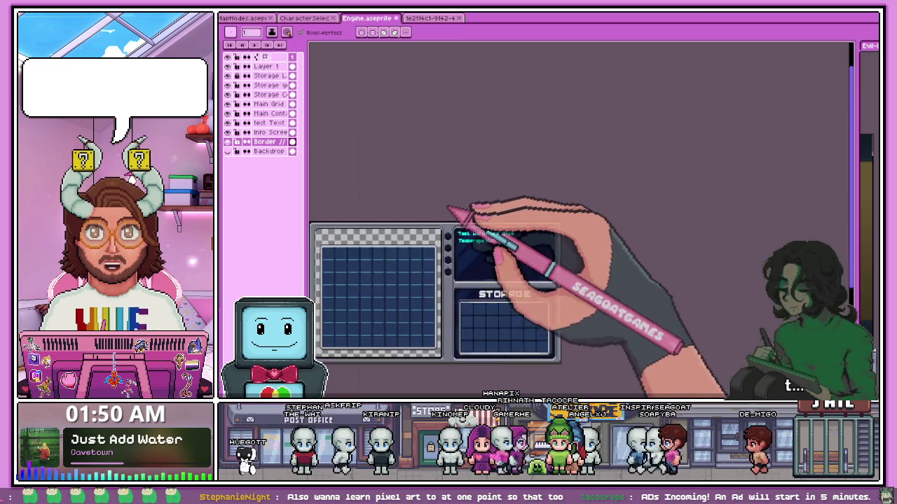
scroll(448, 209, "up", 3)
scroll(407, 207, "up", 1)
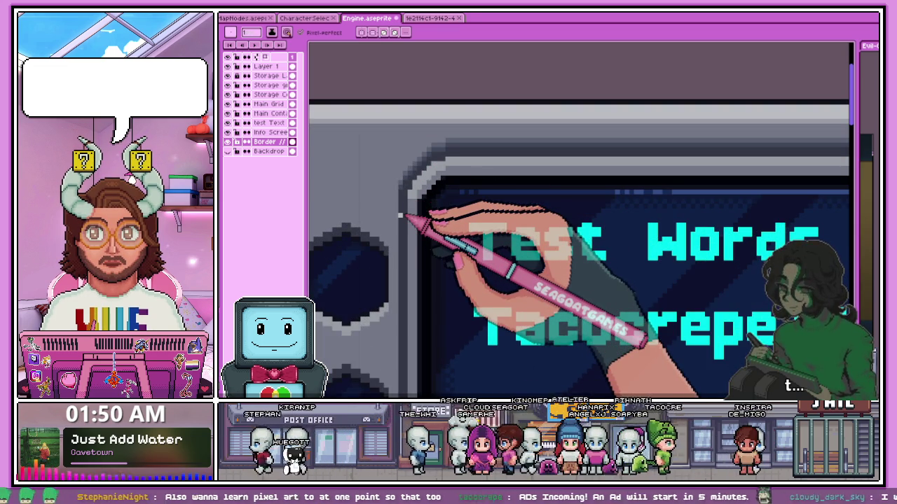
scroll(401, 215, "down", 1)
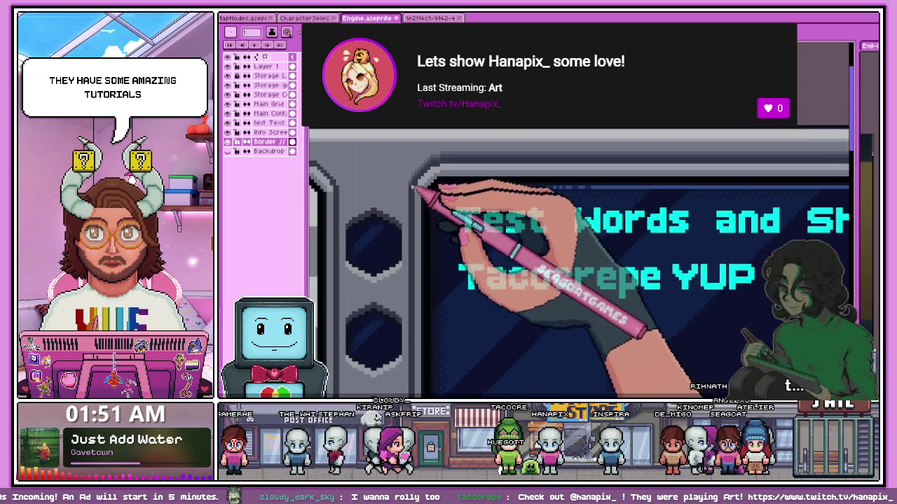
scroll(420, 186, "down", 2)
scroll(631, 194, "up", 2)
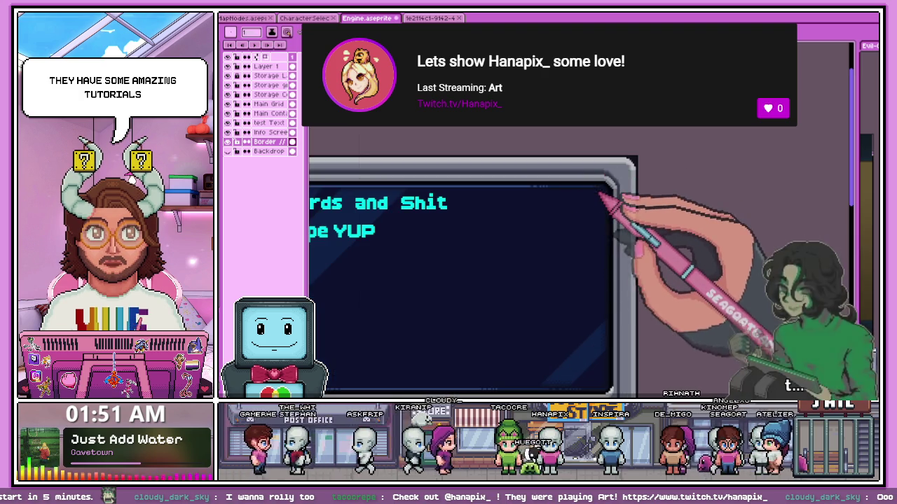
scroll(597, 194, "down", 2)
scroll(581, 180, "up", 2)
scroll(596, 186, "up", 1)
scroll(581, 176, "up", 1)
scroll(544, 184, "down", 1)
scroll(556, 196, "down", 1)
scroll(581, 190, "up", 2)
scroll(561, 171, "up", 1)
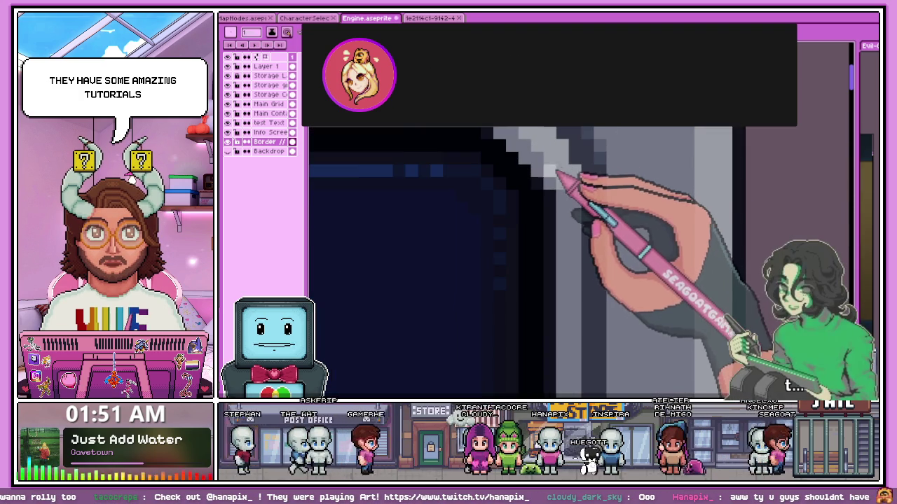
scroll(588, 196, "down", 2)
scroll(581, 200, "down", 2)
scroll(392, 186, "up", 2)
scroll(403, 224, "up", 1)
scroll(417, 190, "down", 1)
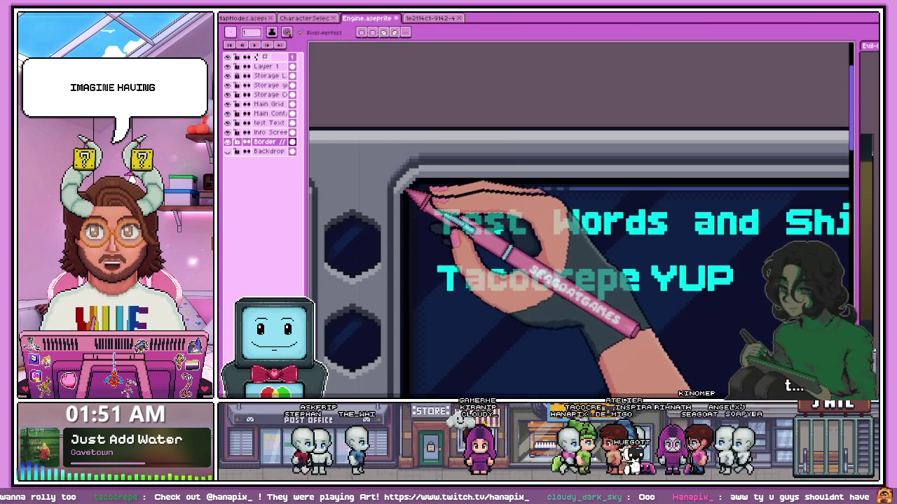
scroll(409, 197, "up", 1)
scroll(329, 200, "down", 1)
scroll(490, 196, "down", 1)
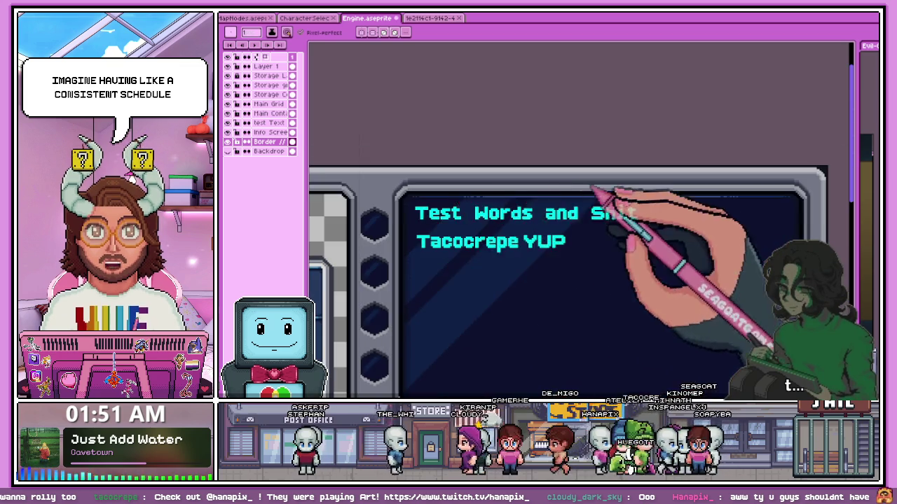
scroll(413, 189, "down", 1)
scroll(595, 176, "up", 1)
scroll(580, 190, "up", 1)
scroll(568, 196, "up", 1)
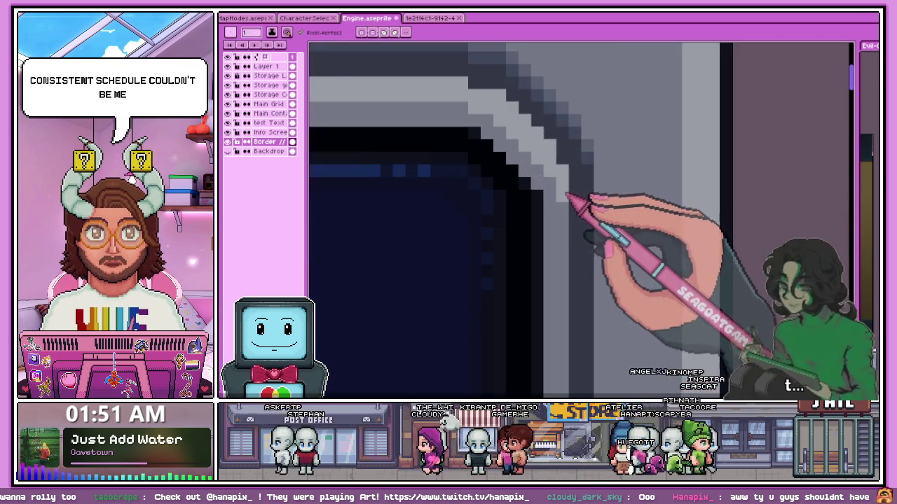
scroll(568, 196, "down", 1)
scroll(596, 200, "down", 1)
scroll(516, 190, "down", 1)
scroll(456, 184, "up", 3)
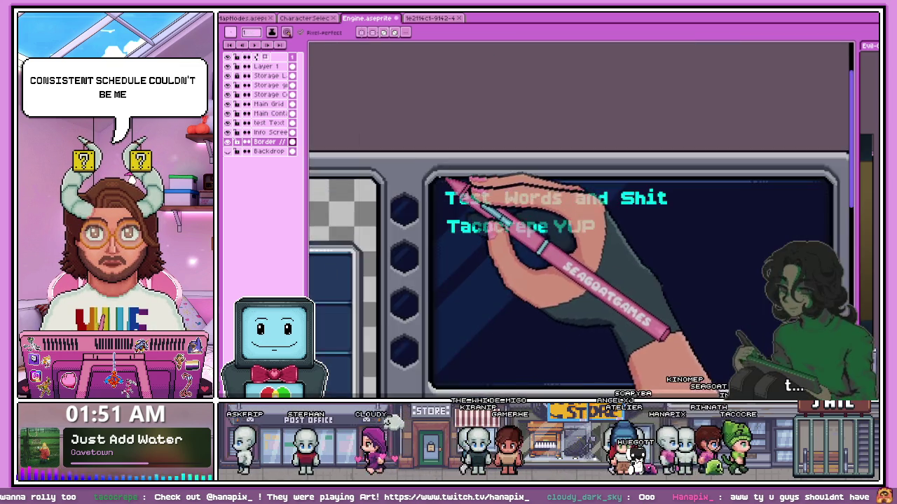
scroll(452, 189, "up", 1)
scroll(442, 185, "down", 2)
scroll(455, 316, "down", 2)
scroll(443, 283, "up", 3)
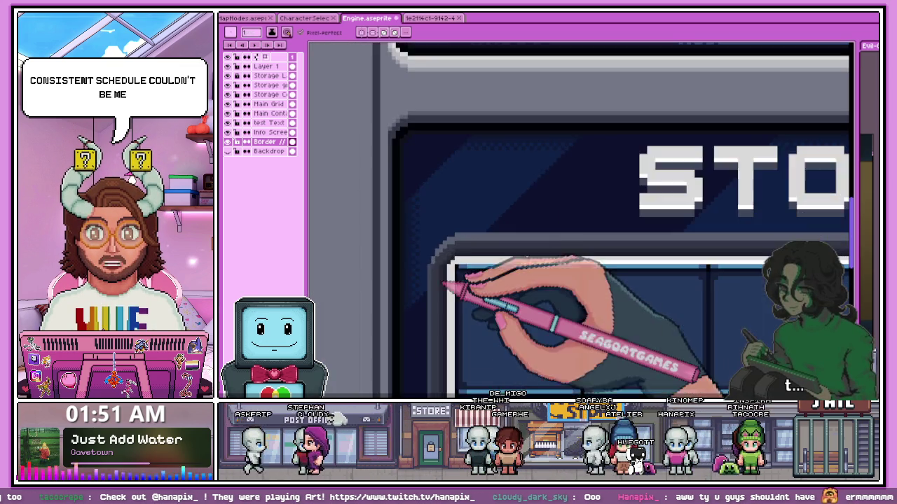
scroll(443, 285, "up", 1)
scroll(439, 265, "down", 1)
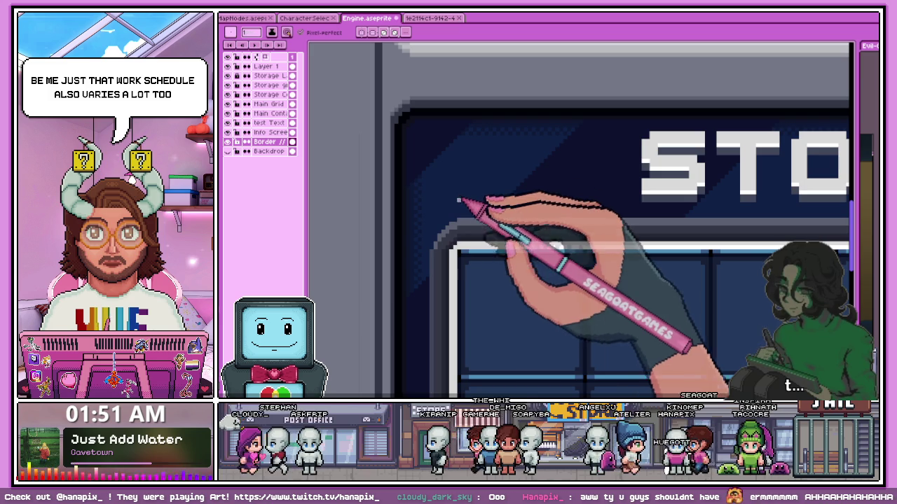
scroll(462, 240, "down", 2)
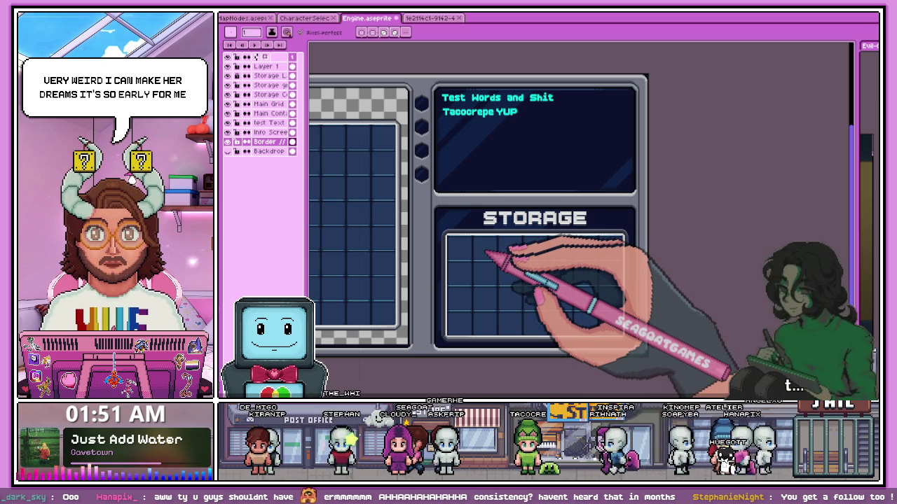
scroll(428, 237, "down", 1)
scroll(491, 158, "up", 1)
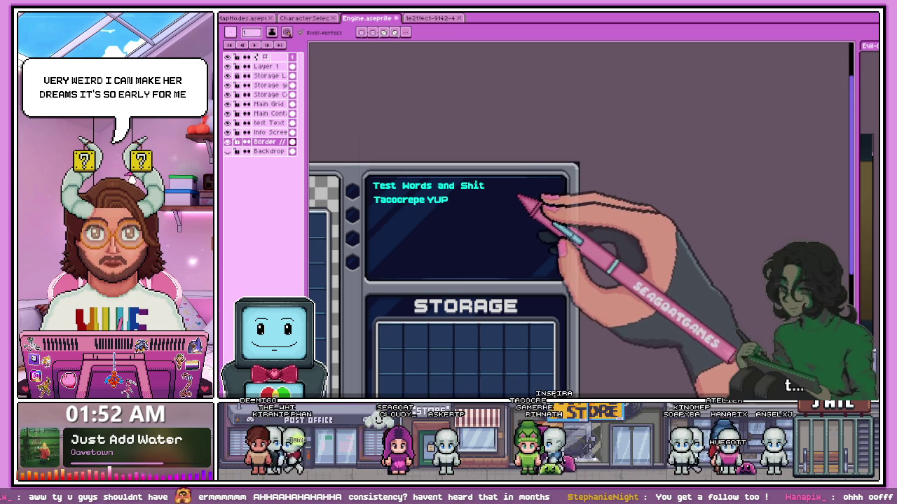
scroll(522, 197, "down", 1)
scroll(516, 185, "down", 1)
scroll(491, 186, "up", 3)
scroll(414, 176, "up", 1)
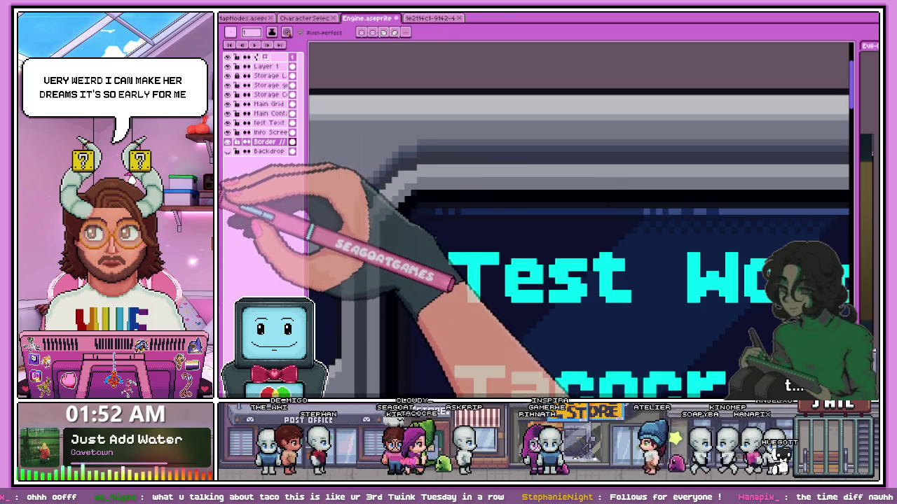
scroll(382, 200, "up", 1)
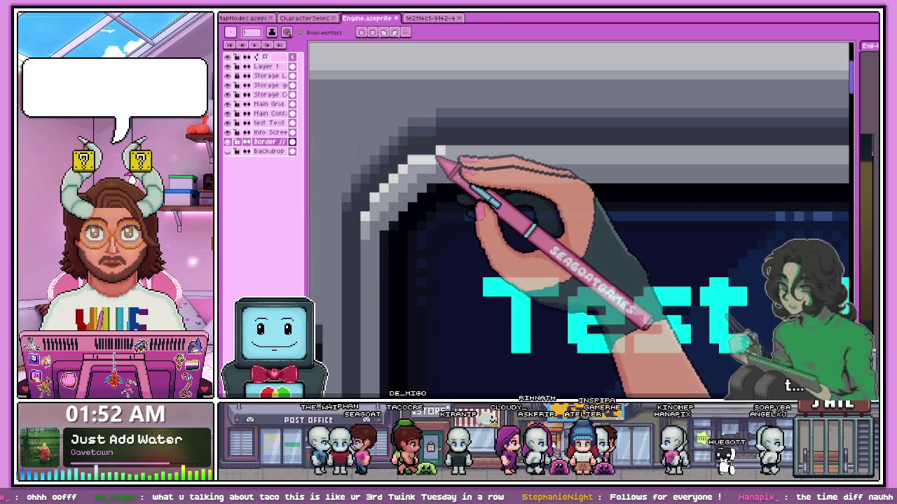
scroll(491, 169, "down", 3)
scroll(637, 216, "down", 2)
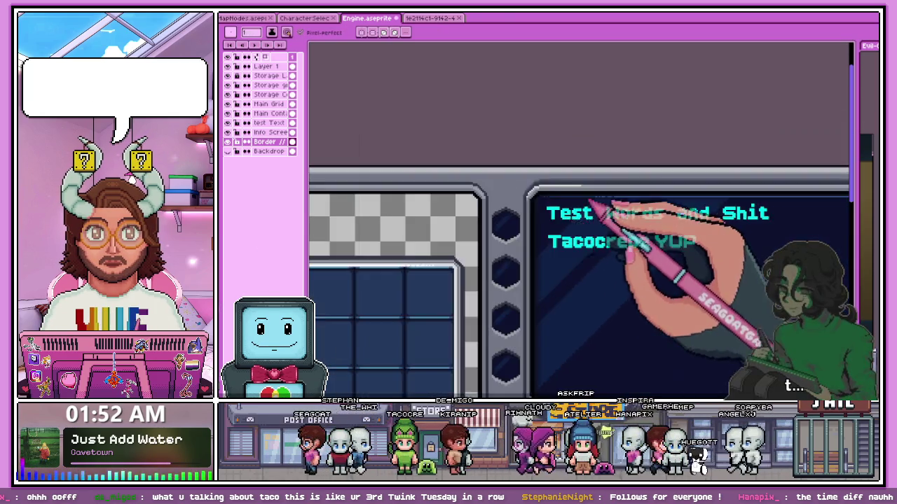
scroll(688, 198, "down", 2)
scroll(690, 194, "up", 3)
scroll(729, 200, "up", 3)
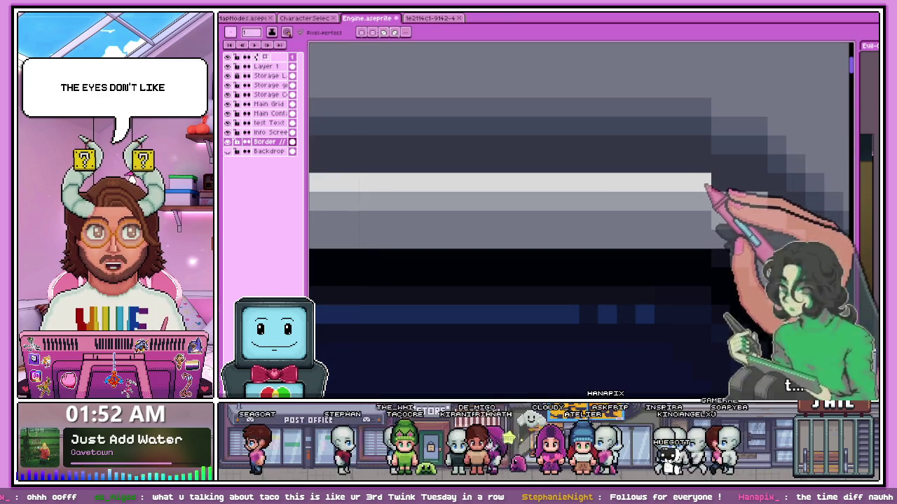
scroll(746, 203, "down", 2)
scroll(600, 230, "up", 2)
scroll(499, 171, "up", 1)
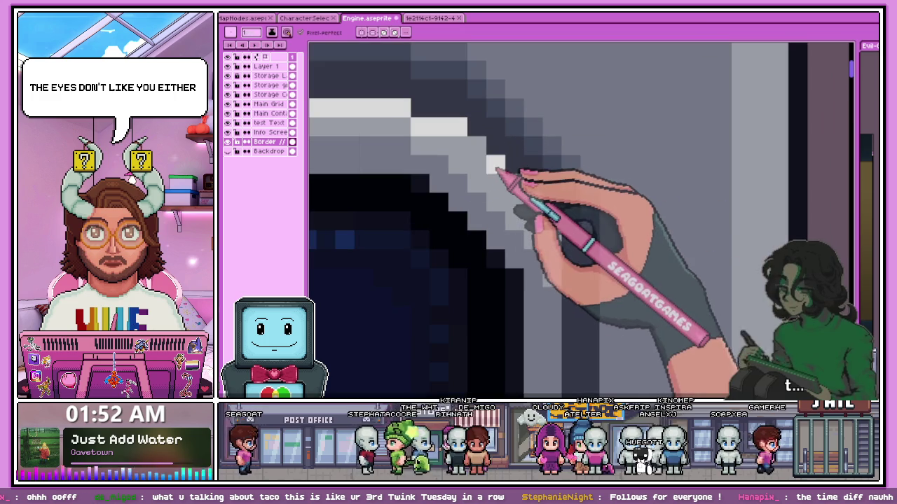
scroll(553, 235, "down", 2)
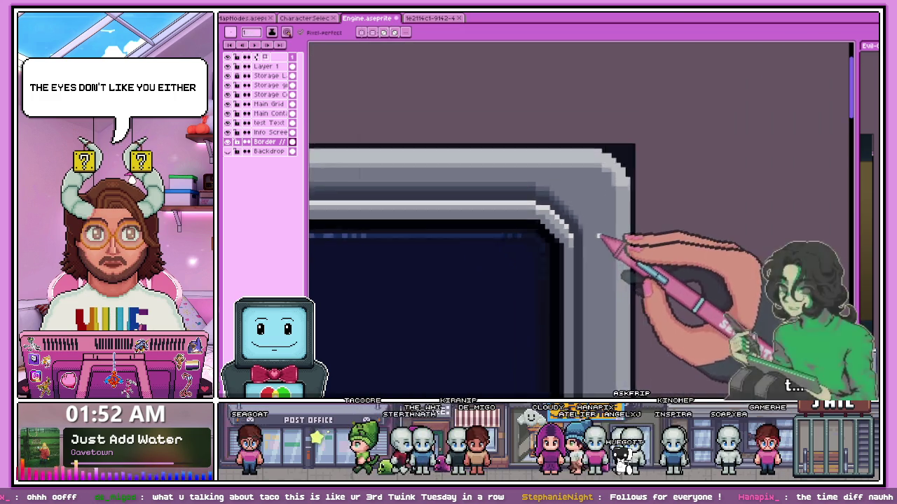
scroll(547, 231, "down", 2)
scroll(392, 285, "up", 2)
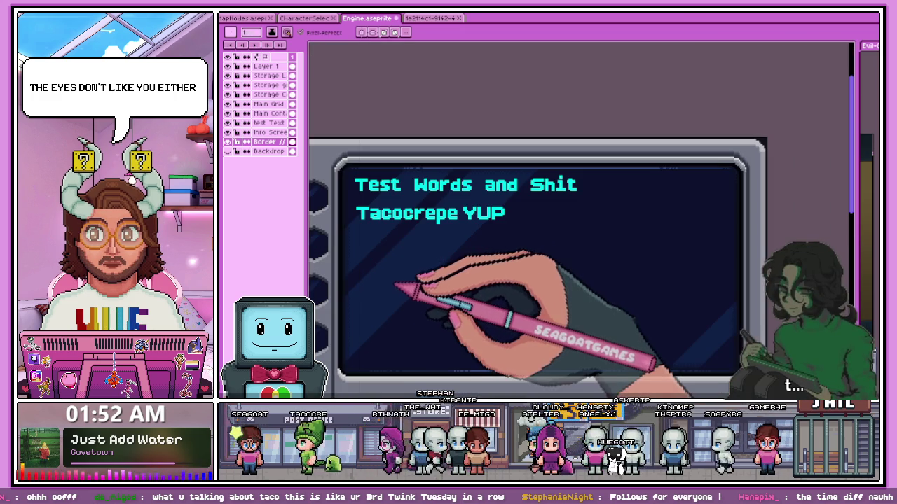
scroll(397, 269, "down", 2)
scroll(420, 252, "up", 2)
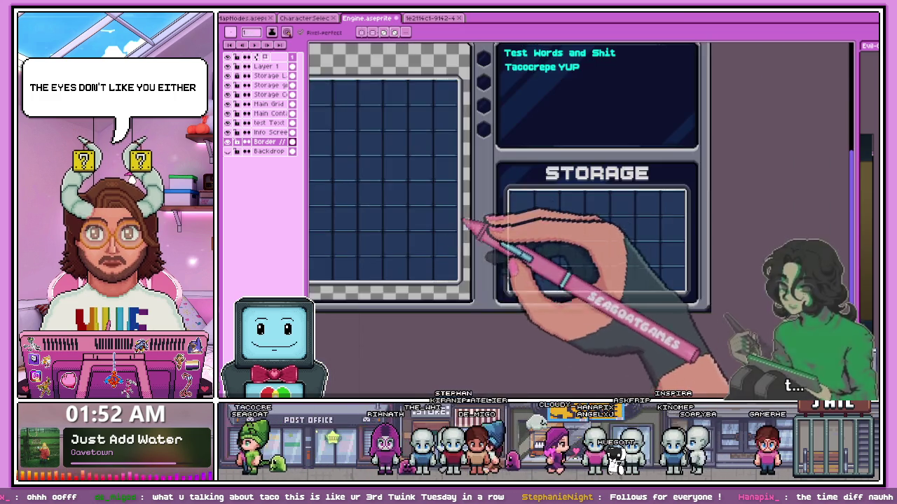
scroll(491, 196, "up", 2)
scroll(471, 257, "down", 3)
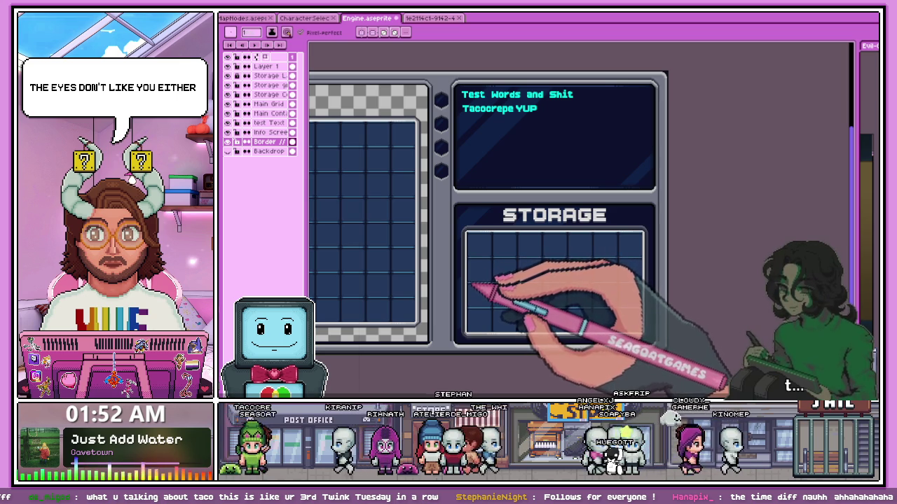
scroll(533, 162, "down", 1)
scroll(500, 180, "up", 1)
scroll(460, 280, "up", 2)
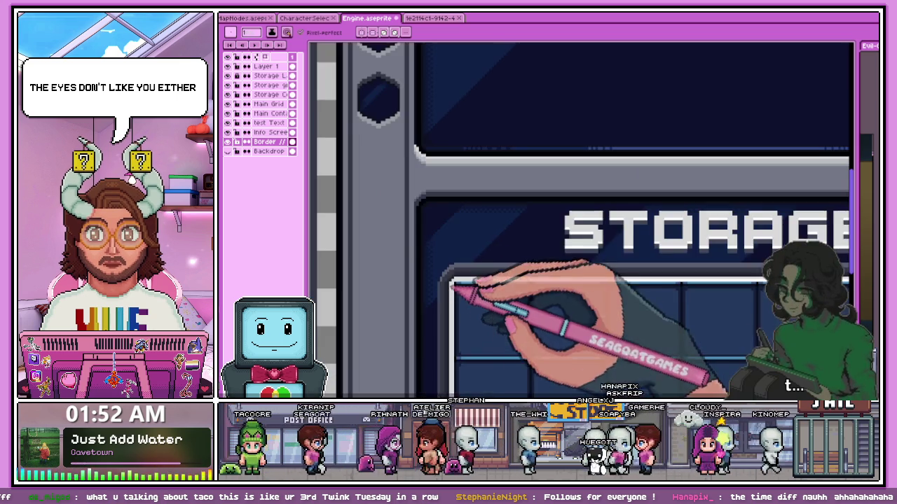
scroll(421, 188, "up", 1)
scroll(421, 188, "up", 1)
scroll(411, 210, "down", 1)
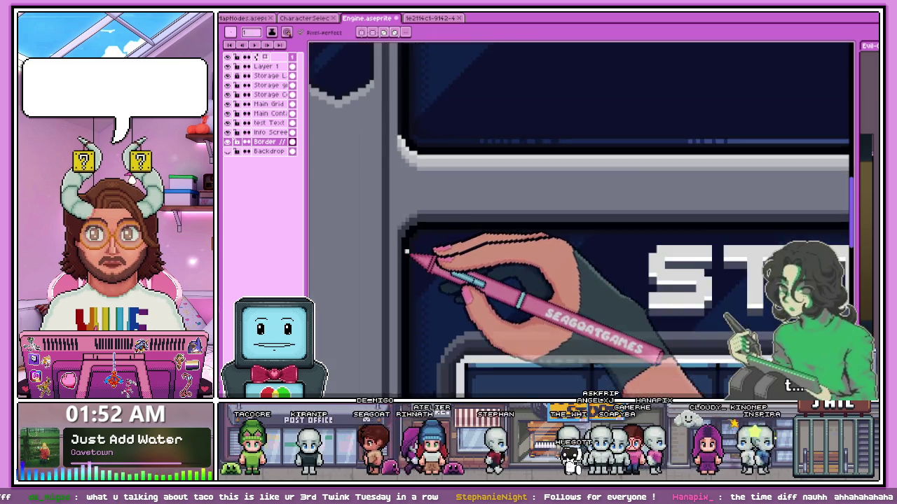
scroll(411, 256, "down", 3)
scroll(419, 281, "up", 1)
scroll(444, 224, "up", 1)
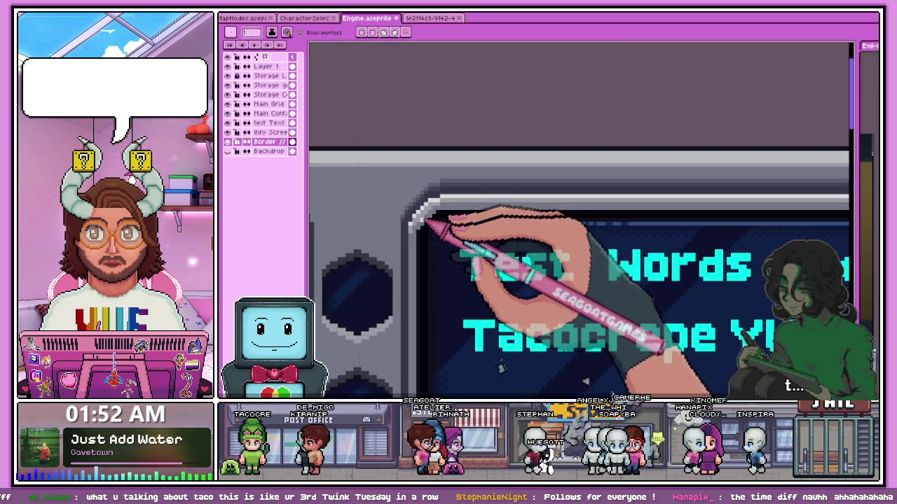
scroll(418, 264, "down", 1)
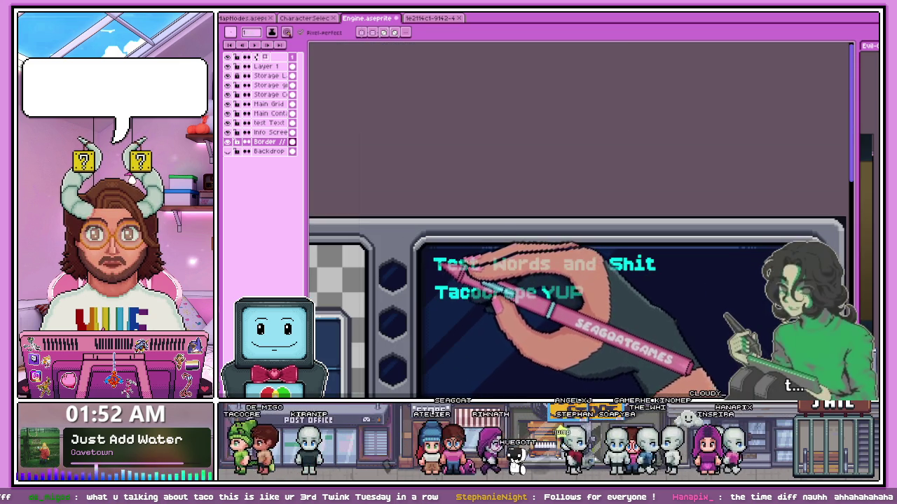
Pan the view so the test text sits higher, then zoom in on it
left_click_drag(481, 280, 455, 213)
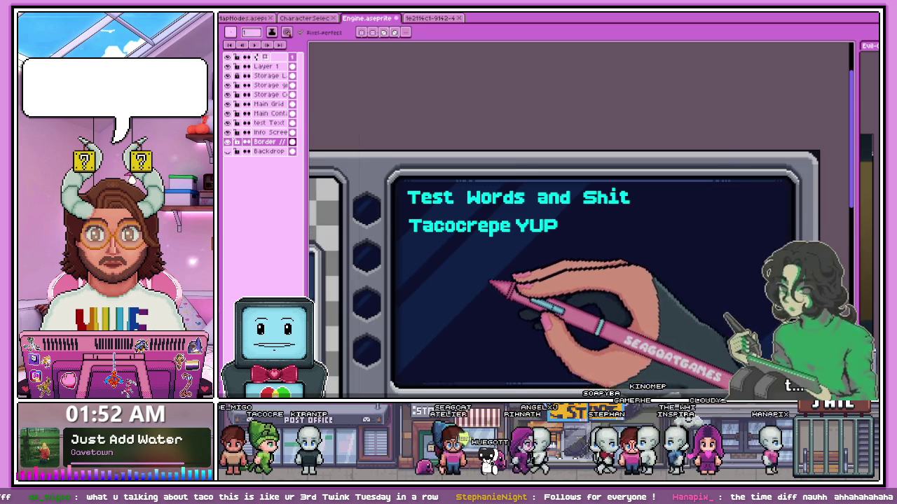
scroll(492, 289, "up", 1)
scroll(463, 182, "down", 1)
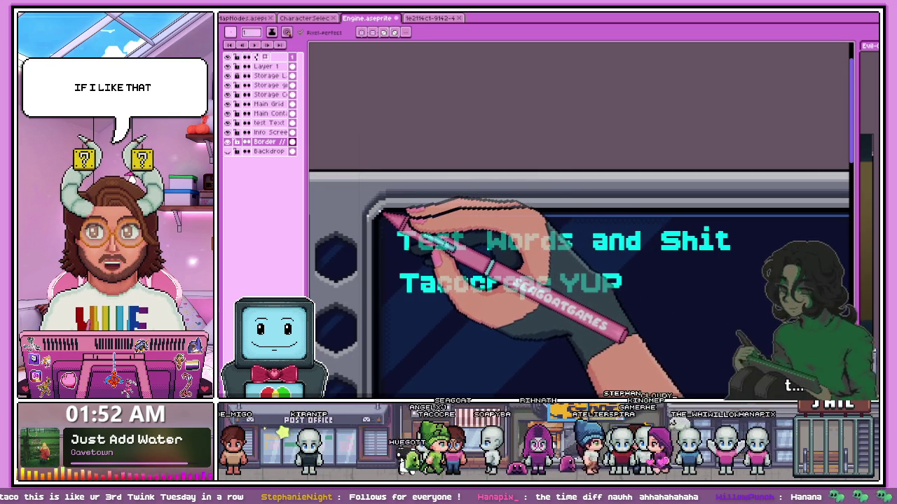
scroll(378, 209, "up", 1)
scroll(375, 217, "up", 1)
scroll(371, 224, "up", 1)
scroll(365, 235, "up", 1)
With the pencil active, pick up the border grey from the canvas using the Alt eyedropper
key("b")
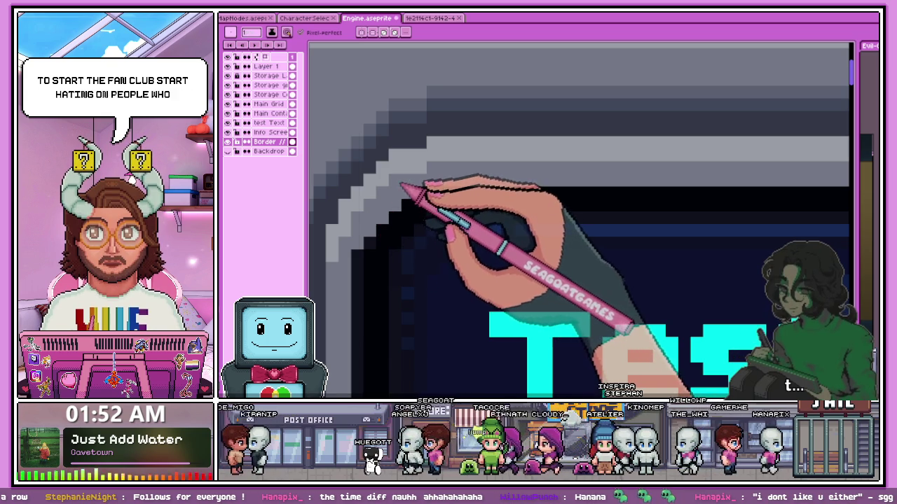
scroll(401, 186, "down", 2)
scroll(370, 250, "down", 1)
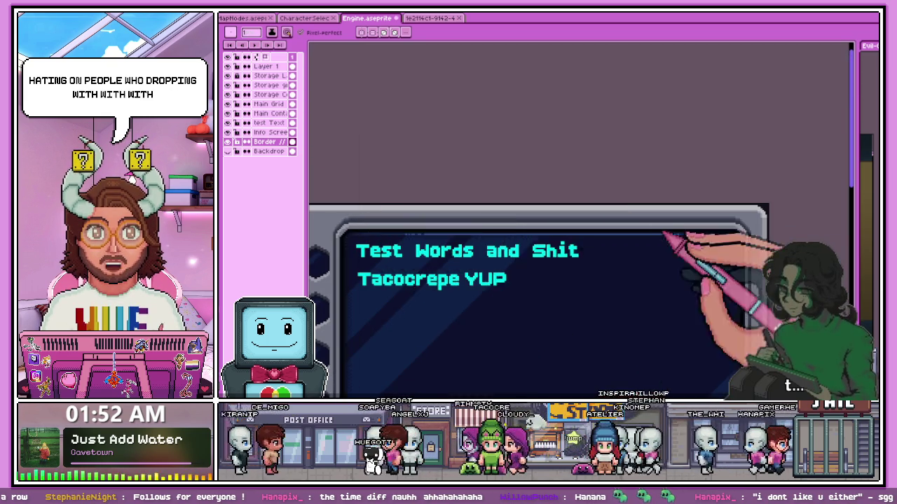
scroll(617, 231, "up", 1)
scroll(666, 238, "up", 2)
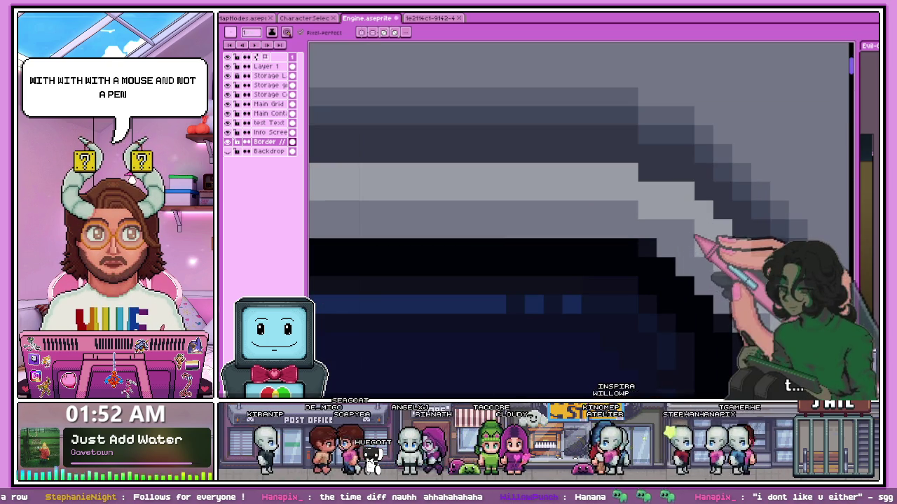
scroll(695, 240, "down", 1)
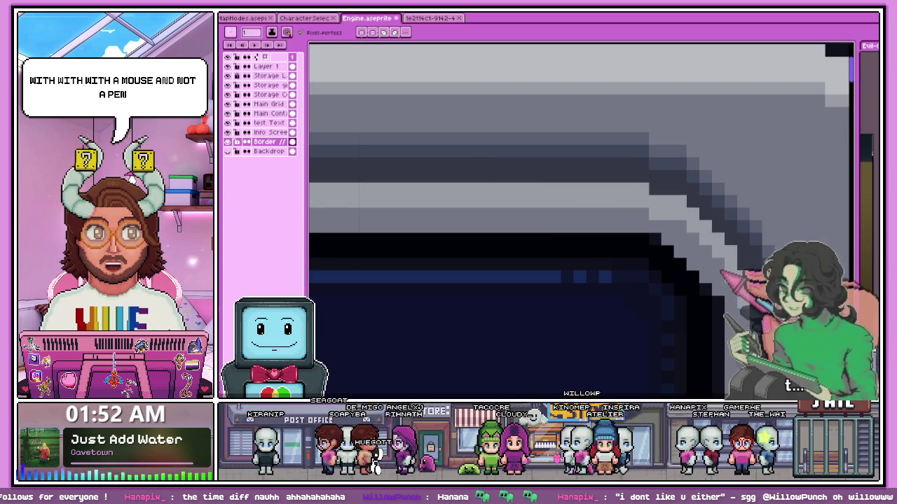
scroll(606, 210, "down", 2)
scroll(701, 252, "up", 1)
key("alt")
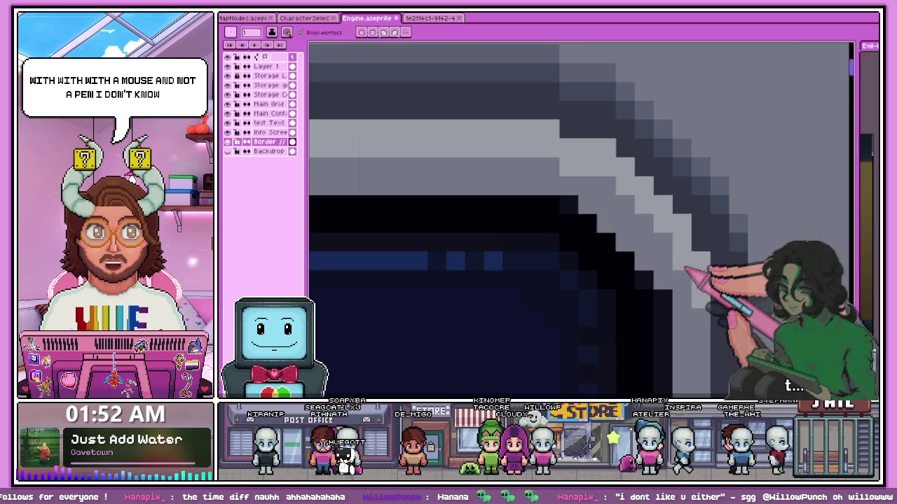
scroll(516, 190, "down", 1)
scroll(620, 236, "up", 1)
scroll(578, 221, "up", 1)
key("alt")
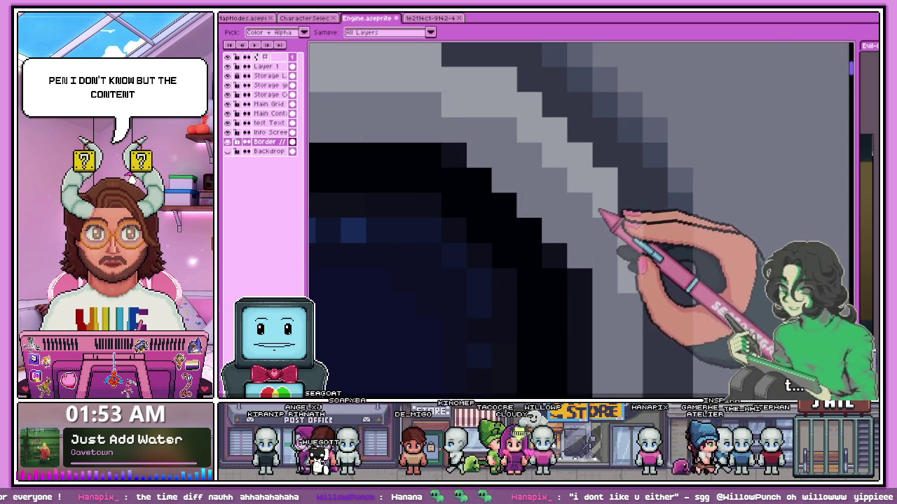
scroll(599, 213, "down", 1)
scroll(560, 185, "up", 1)
scroll(607, 224, "down", 1)
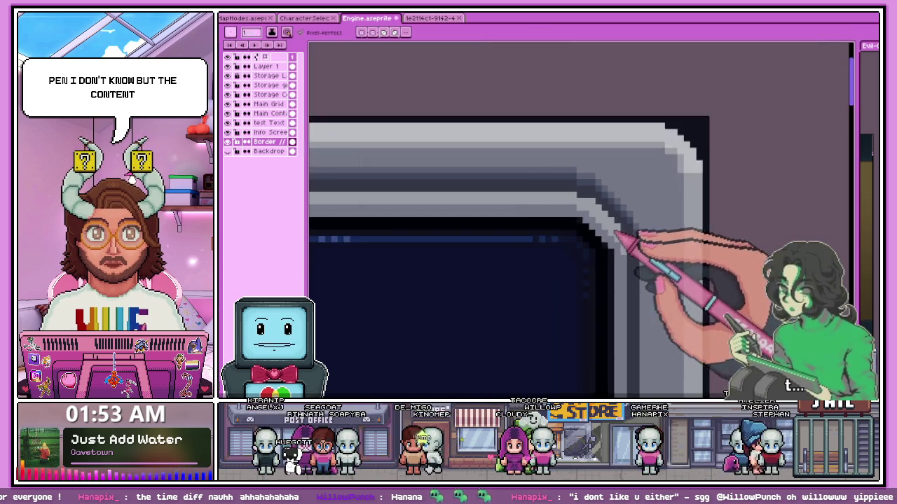
scroll(630, 232, "down", 1)
scroll(490, 210, "down", 1)
scroll(441, 225, "up", 3)
scroll(424, 243, "up", 1)
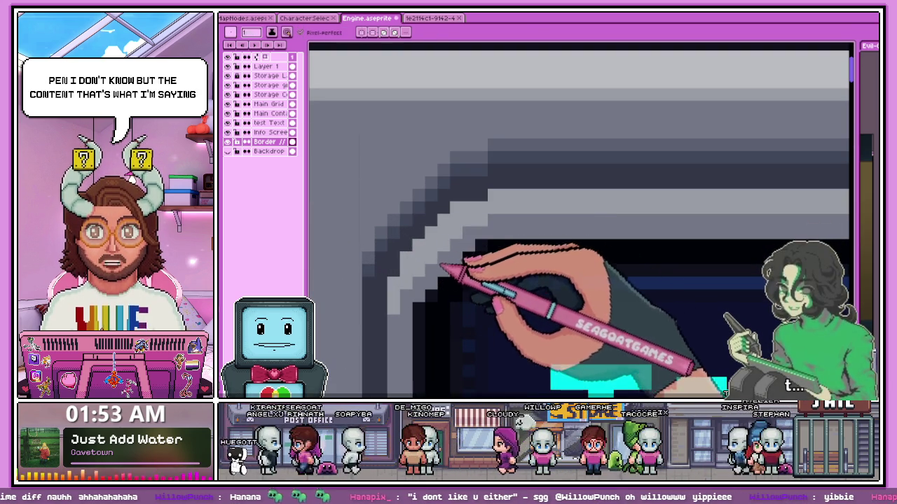
scroll(455, 260, "up", 1)
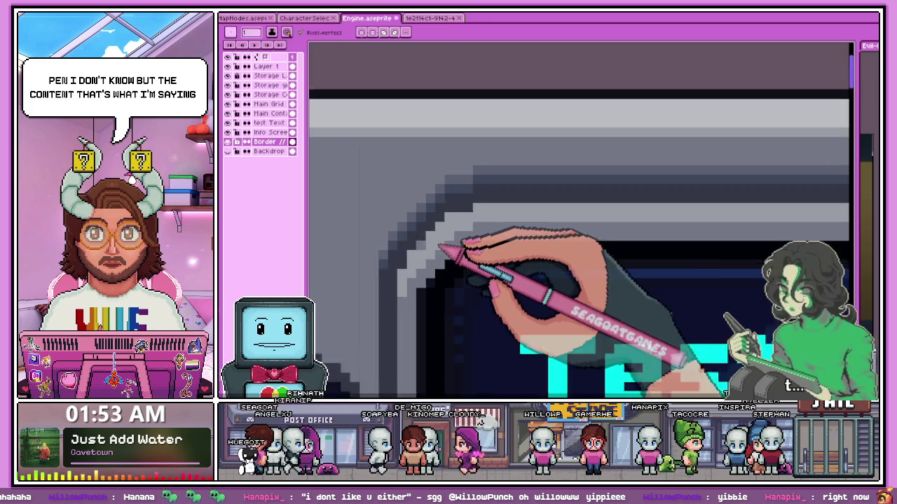
scroll(445, 238, "down", 3)
scroll(452, 245, "down", 1)
scroll(435, 252, "up", 4)
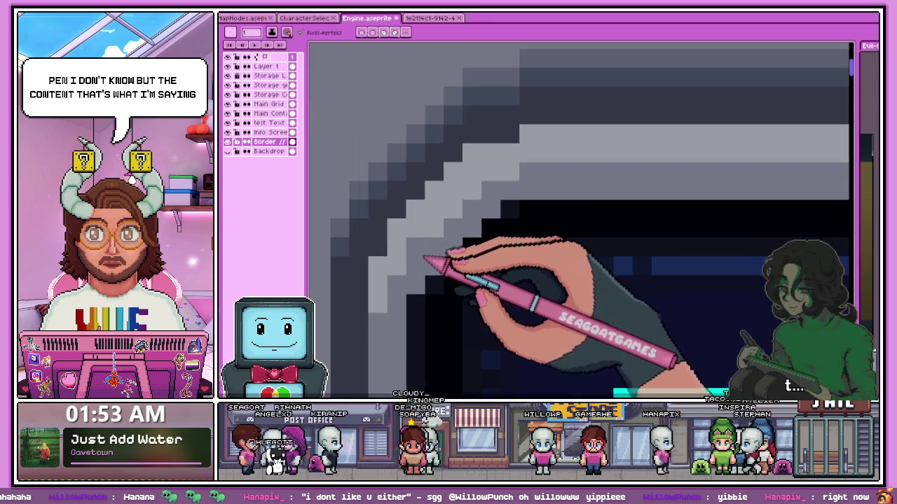
scroll(427, 245, "down", 2)
scroll(435, 236, "up", 2)
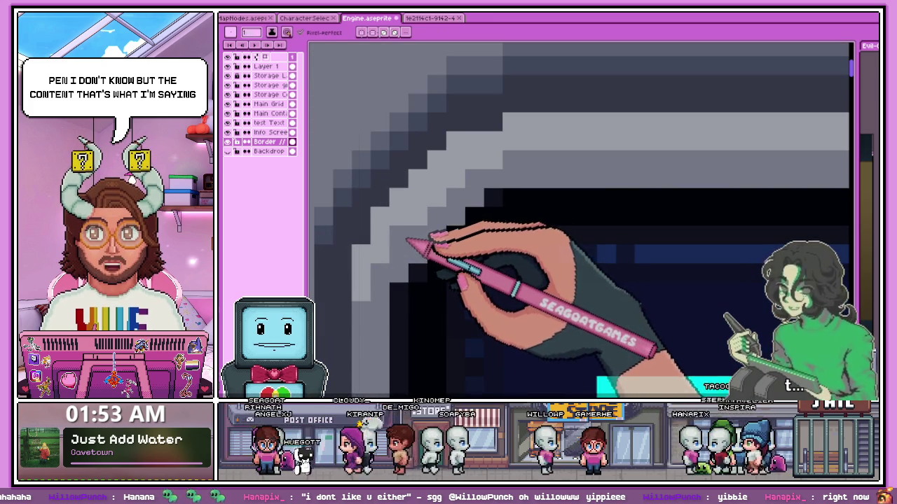
scroll(421, 196, "down", 2)
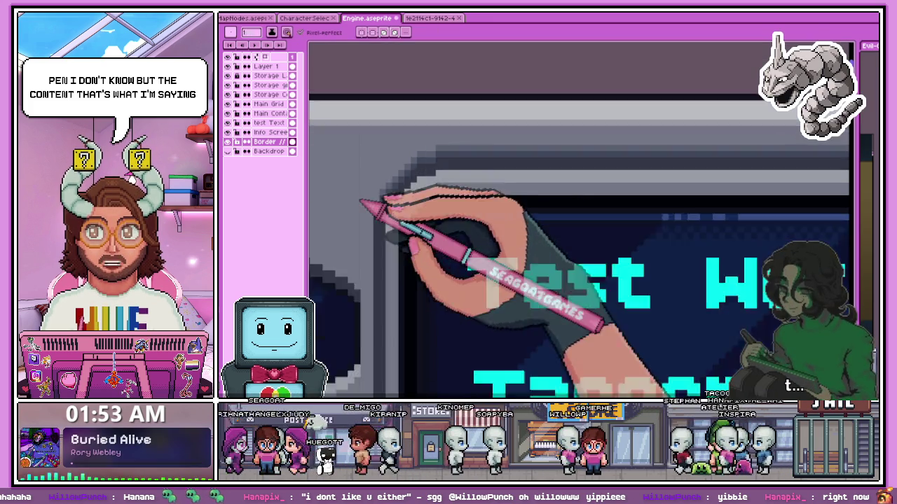
scroll(378, 201, "down", 1)
scroll(525, 211, "down", 1)
scroll(631, 223, "up", 2)
scroll(533, 207, "up", 1)
scroll(449, 179, "up", 2)
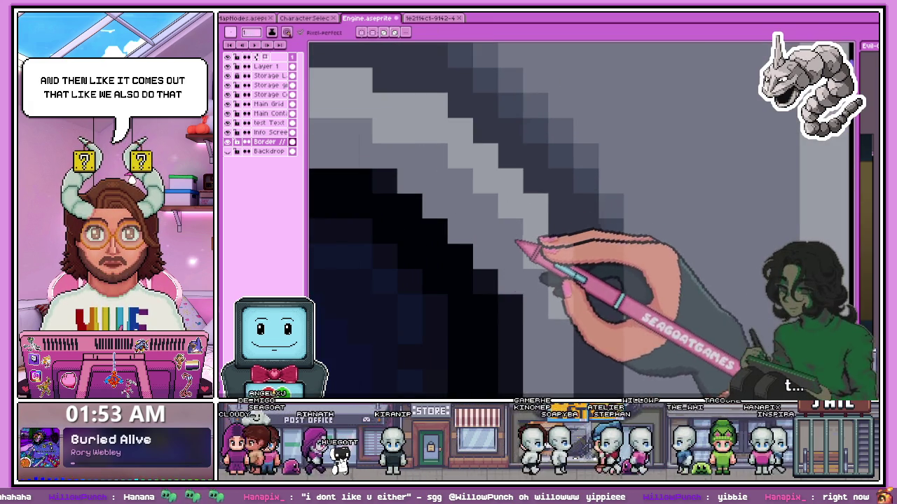
scroll(526, 241, "down", 2)
scroll(560, 252, "down", 1)
scroll(518, 238, "down", 1)
scroll(420, 236, "up", 1)
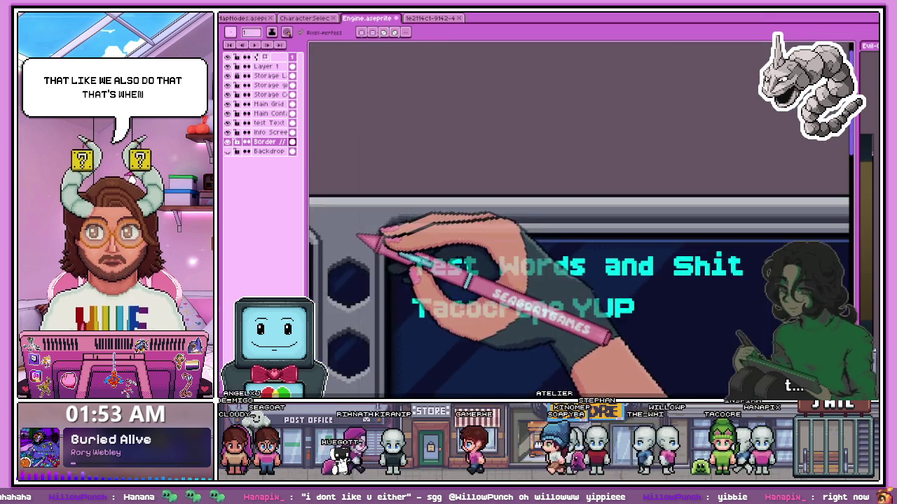
scroll(411, 196, "up", 2)
scroll(406, 246, "up", 1)
scroll(406, 190, "down", 3)
scroll(395, 221, "down", 2)
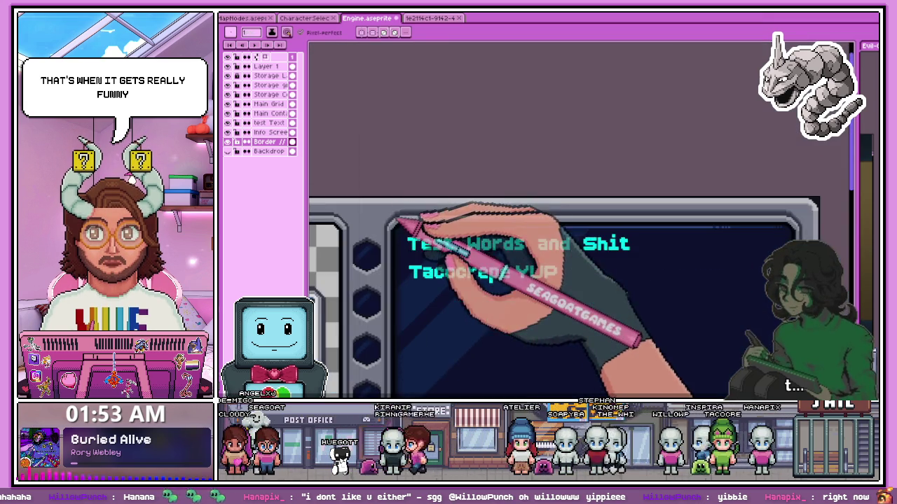
scroll(403, 221, "up", 2)
scroll(400, 218, "up", 2)
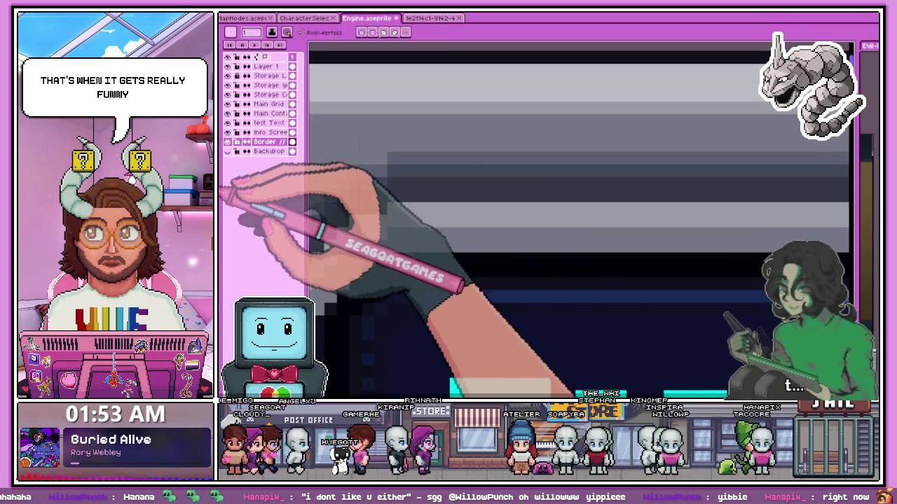
scroll(410, 236, "down", 2)
scroll(415, 250, "down", 1)
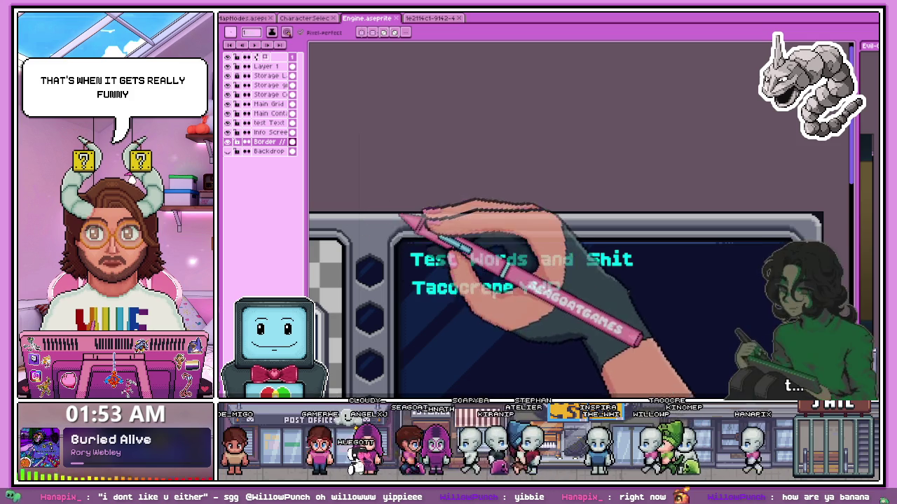
scroll(412, 237, "up", 1)
scroll(411, 237, "up", 1)
scroll(411, 236, "up", 1)
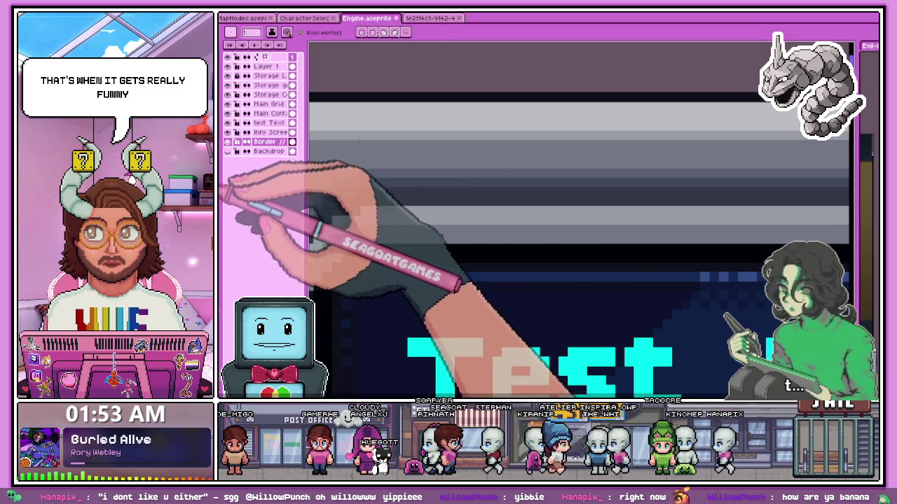
scroll(421, 184, "down", 2)
scroll(371, 186, "up", 1)
scroll(356, 230, "up", 1)
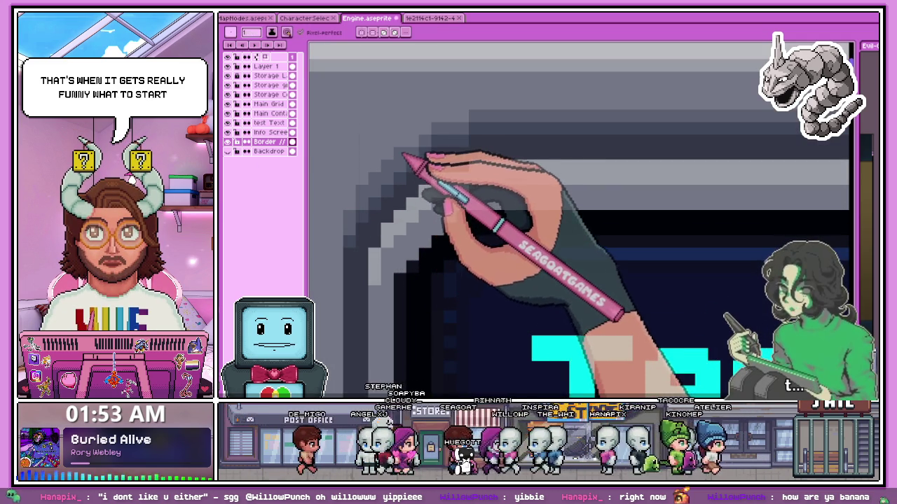
Bring the cyan Test text into view and zoom around the STORAGE grid's frame corners
left_click_drag(450, 124, 419, 162)
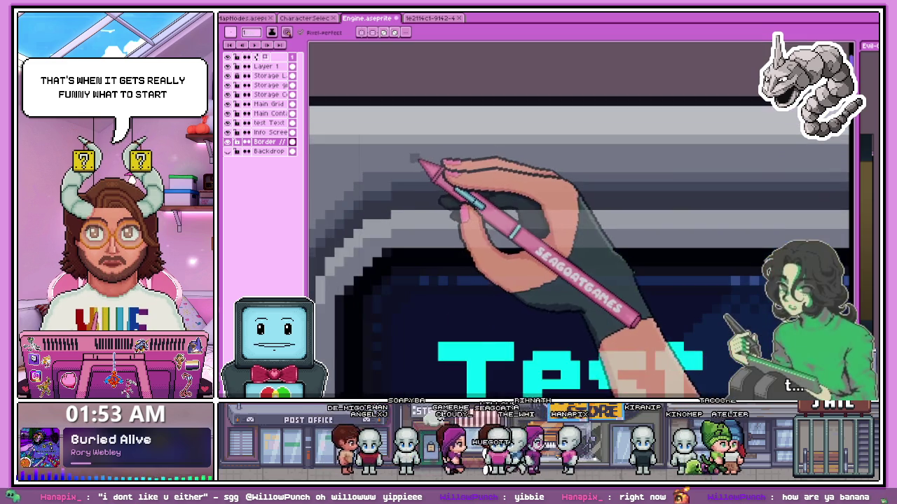
scroll(400, 170, "down", 3)
scroll(661, 220, "down", 3)
scroll(693, 217, "up", 2)
scroll(693, 217, "up", 3)
scroll(651, 201, "up", 2)
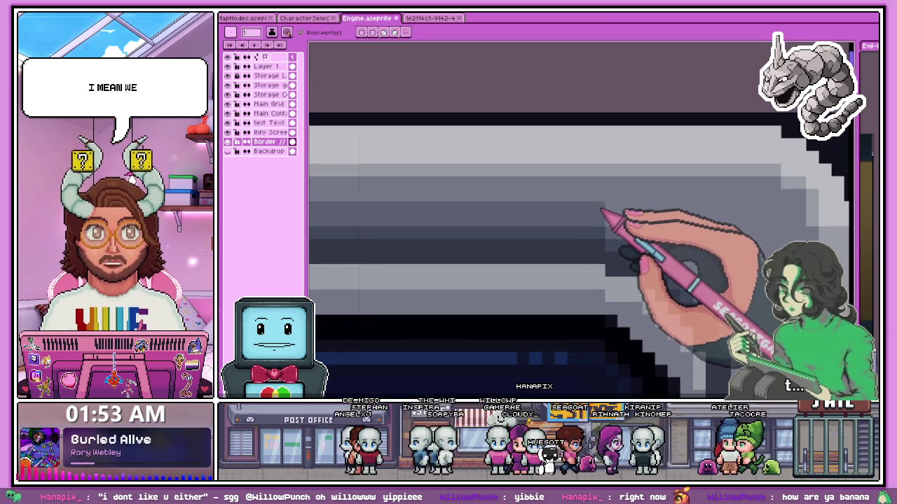
scroll(461, 224, "down", 2)
scroll(640, 250, "up", 2)
scroll(512, 185, "up", 2)
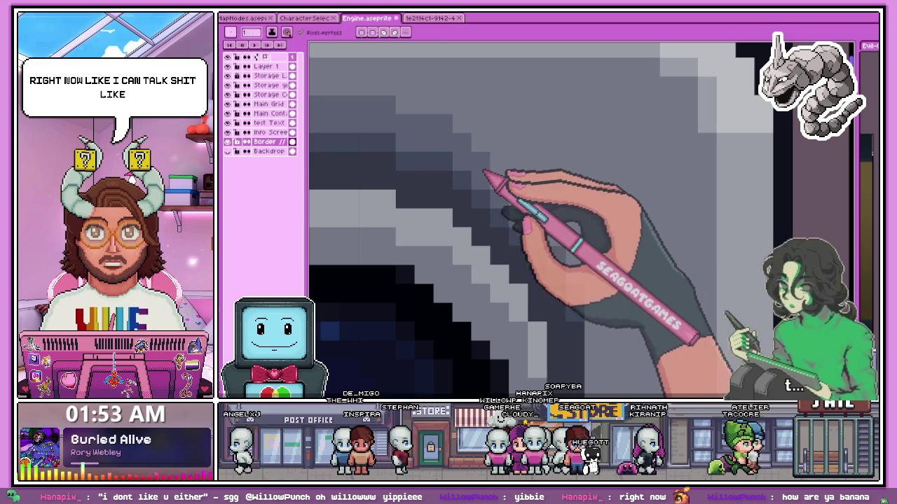
scroll(567, 252, "down", 2)
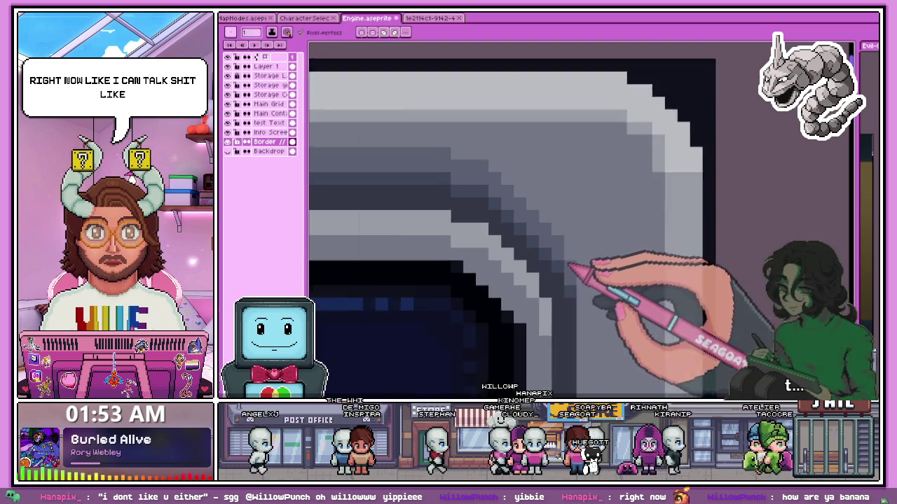
scroll(580, 224, "down", 2)
scroll(518, 203, "down", 1)
scroll(392, 196, "down", 1)
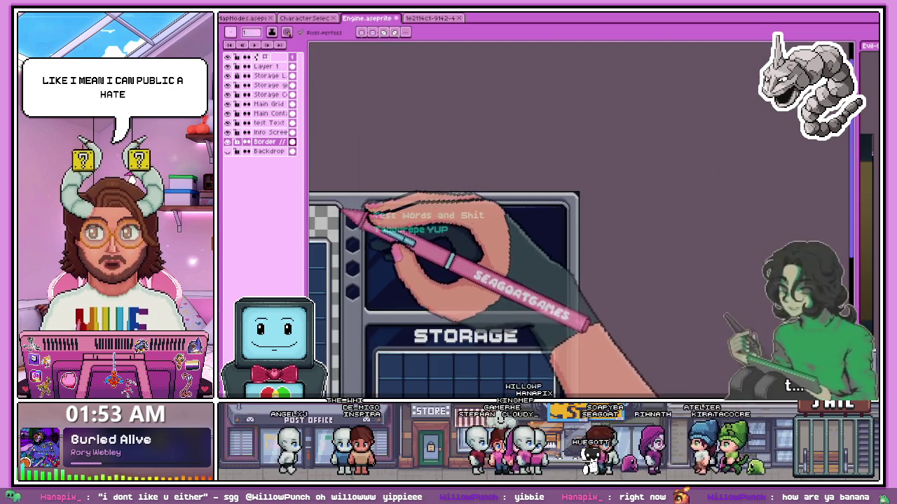
scroll(400, 196, "up", 2)
scroll(396, 220, "up", 1)
scroll(395, 250, "up", 1)
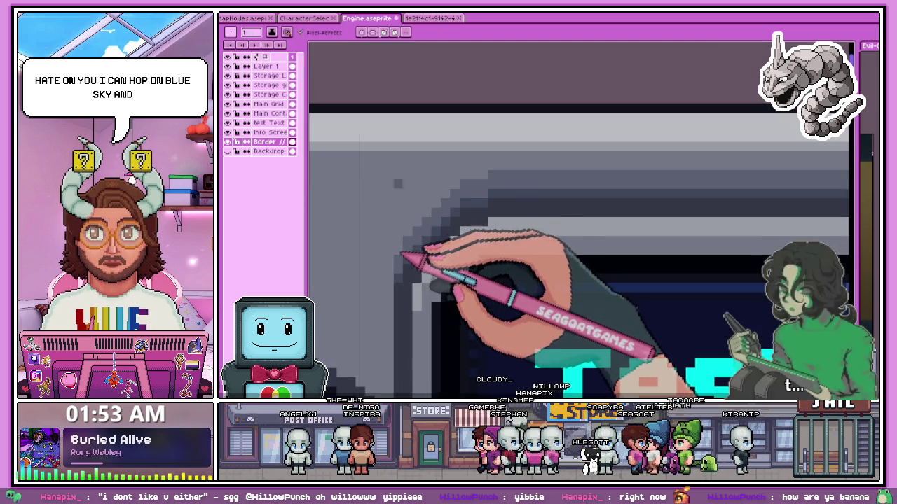
scroll(400, 259, "up", 1)
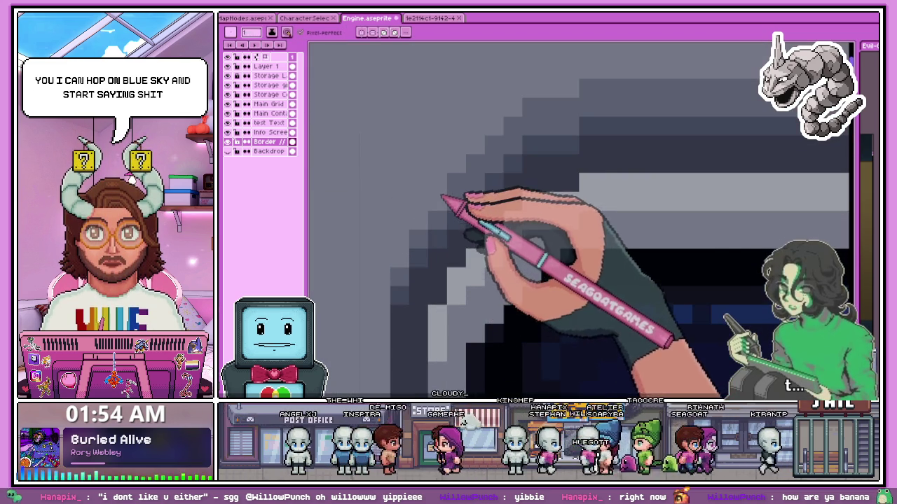
scroll(509, 139, "down", 1)
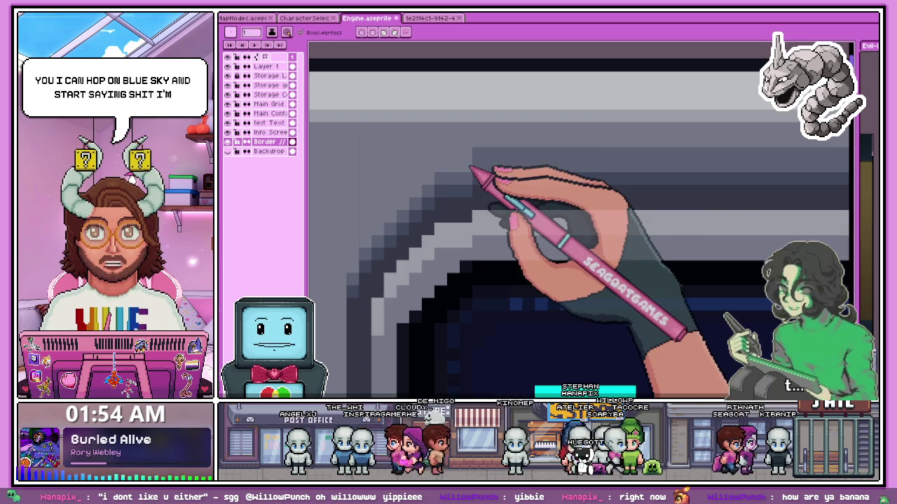
scroll(554, 153, "down", 2)
scroll(442, 154, "up", 1)
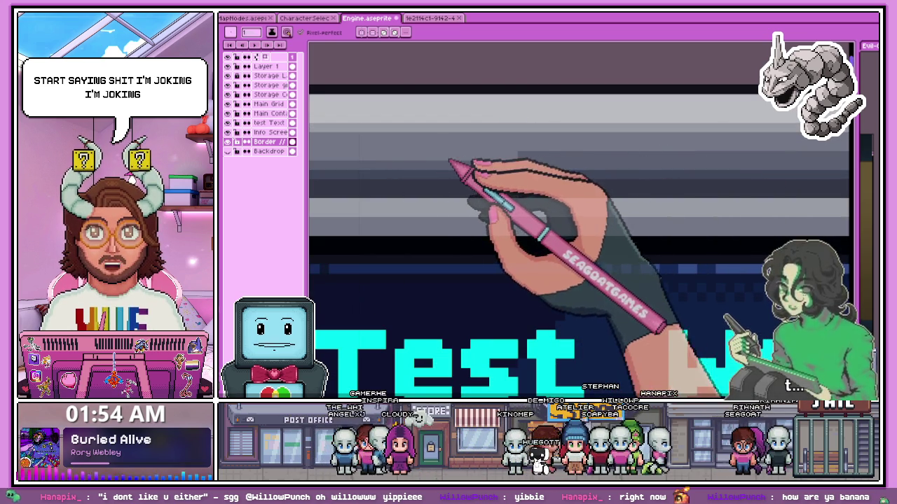
scroll(691, 190, "up", 1)
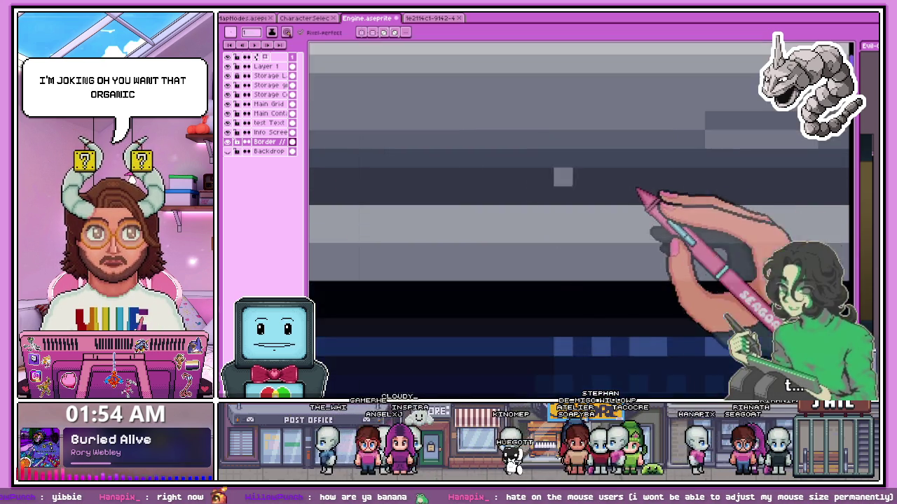
scroll(480, 190, "down", 2)
scroll(460, 189, "up", 2)
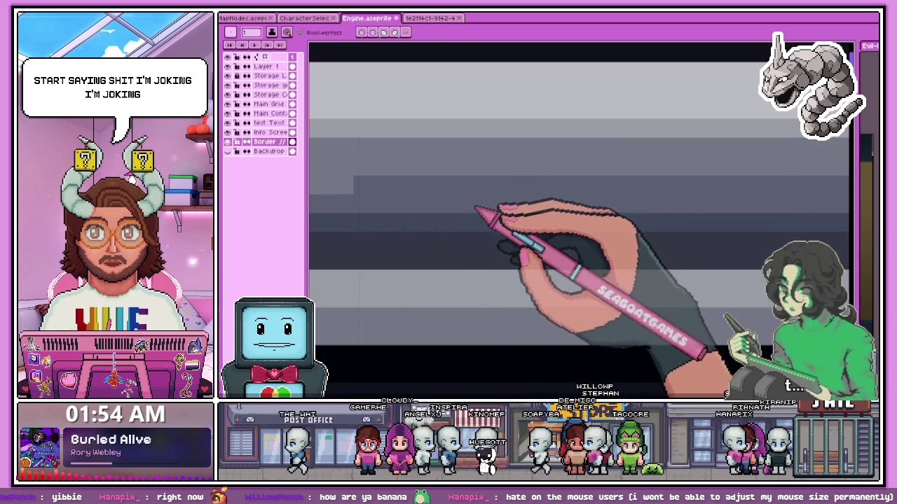
scroll(711, 180, "down", 1)
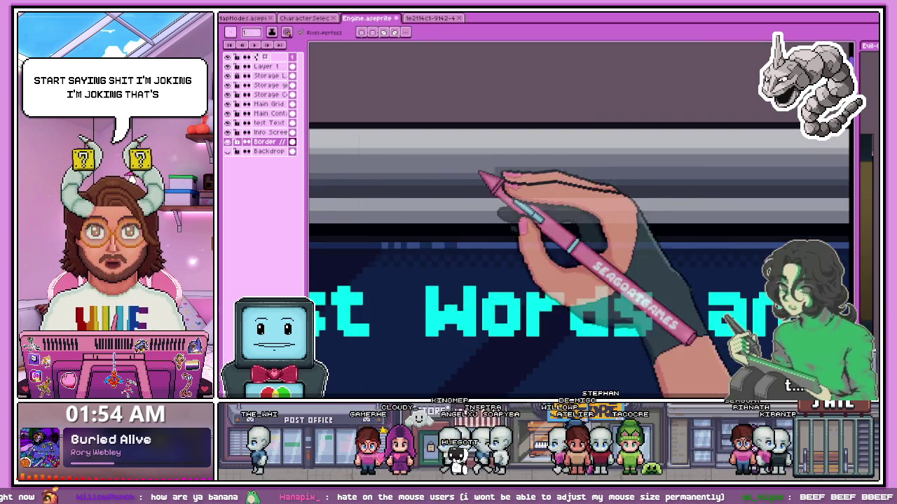
scroll(486, 184, "up", 1)
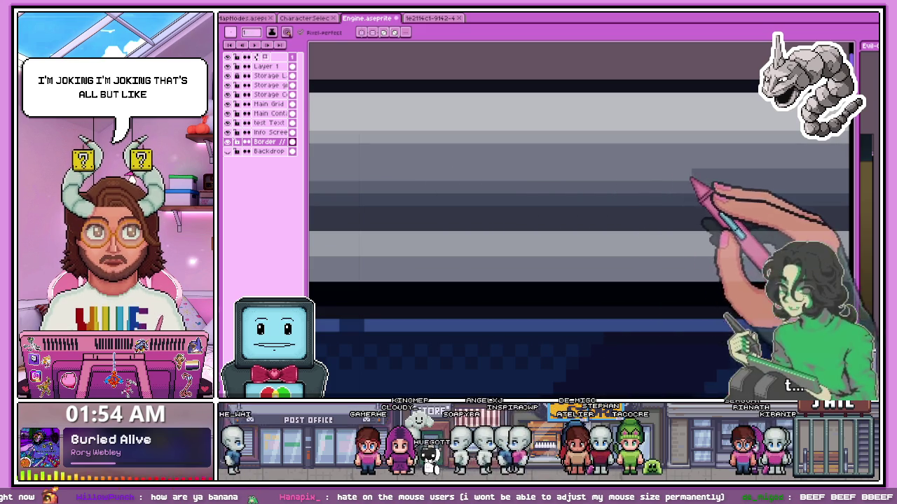
scroll(416, 194, "down", 2)
scroll(575, 194, "up", 1)
scroll(444, 176, "up", 1)
scroll(462, 181, "up", 1)
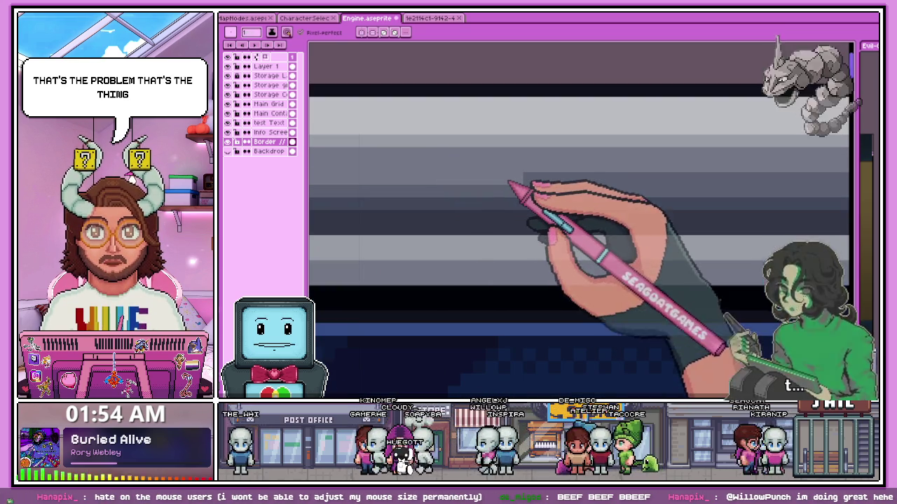
scroll(561, 193, "down", 1)
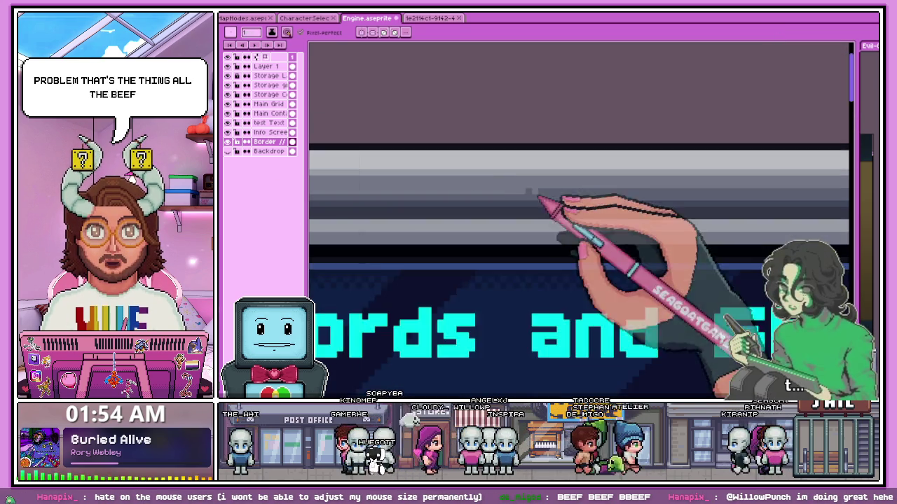
scroll(624, 194, "down", 1)
scroll(455, 182, "up", 2)
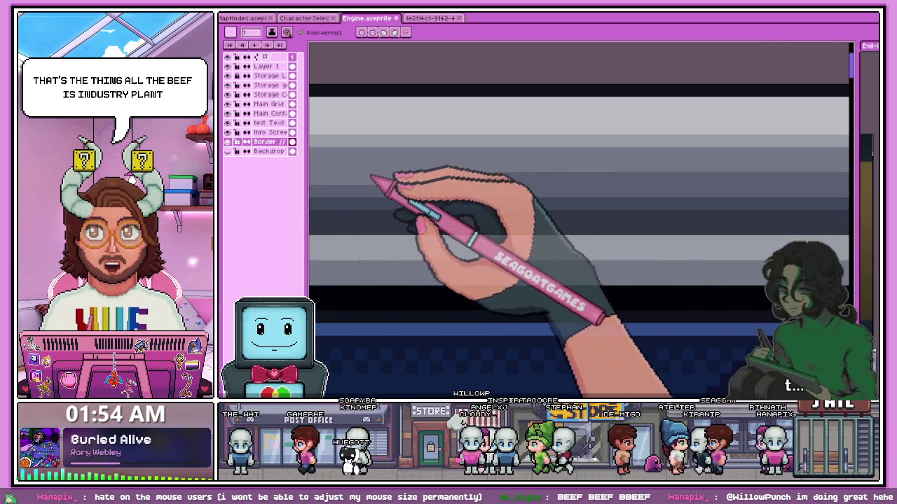
scroll(533, 203, "down", 1)
scroll(448, 245, "down", 1)
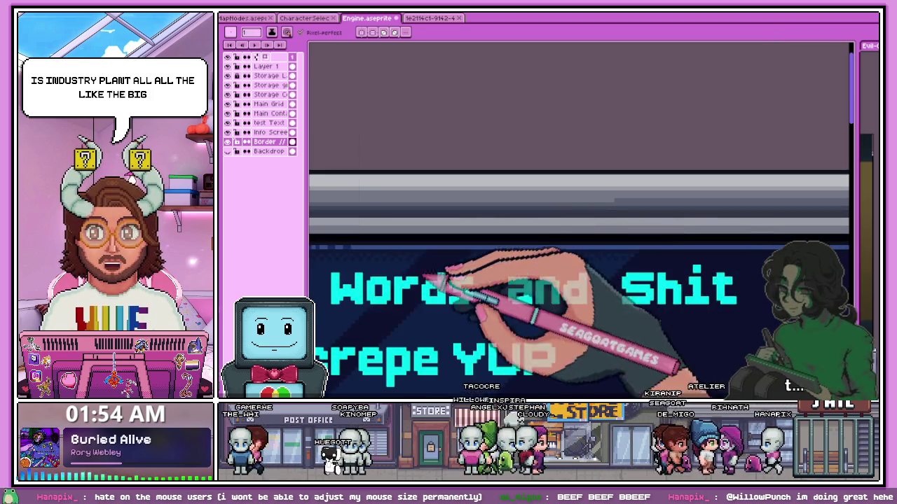
scroll(468, 216, "up", 2)
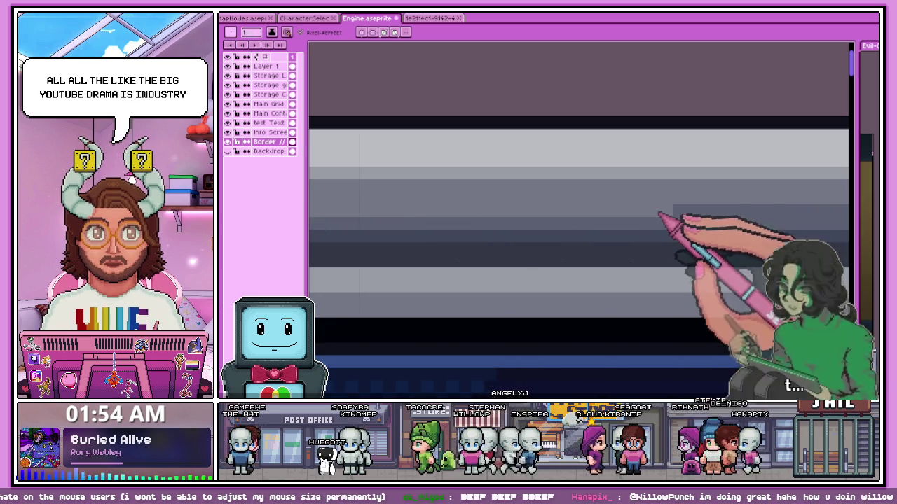
scroll(410, 217, "down", 1)
scroll(406, 209, "up", 1)
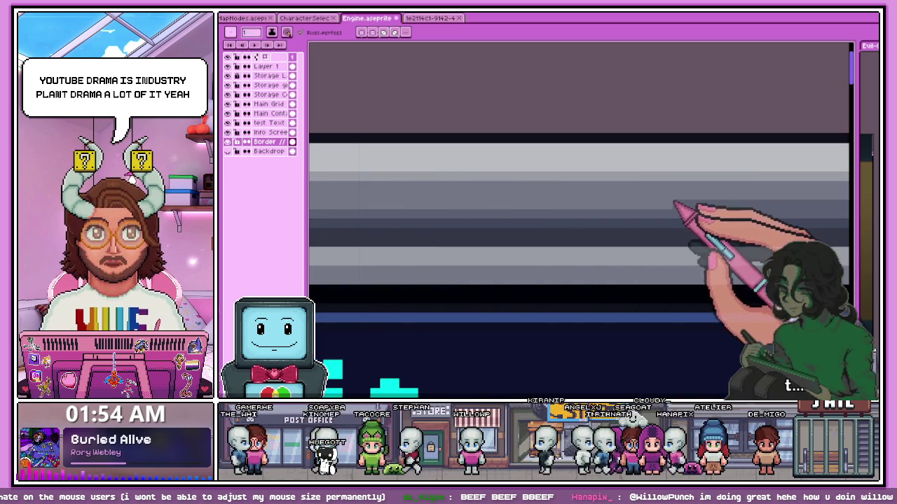
scroll(674, 205, "down", 1)
scroll(627, 191, "up", 1)
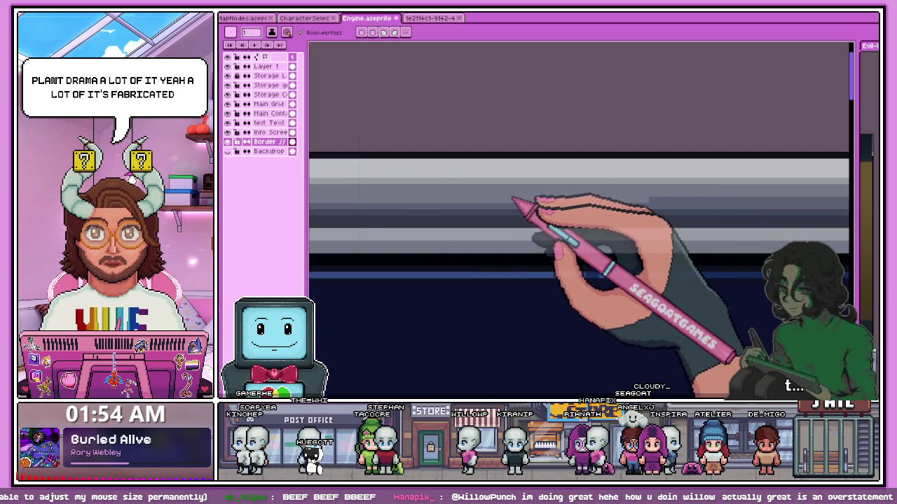
scroll(756, 205, "up", 1)
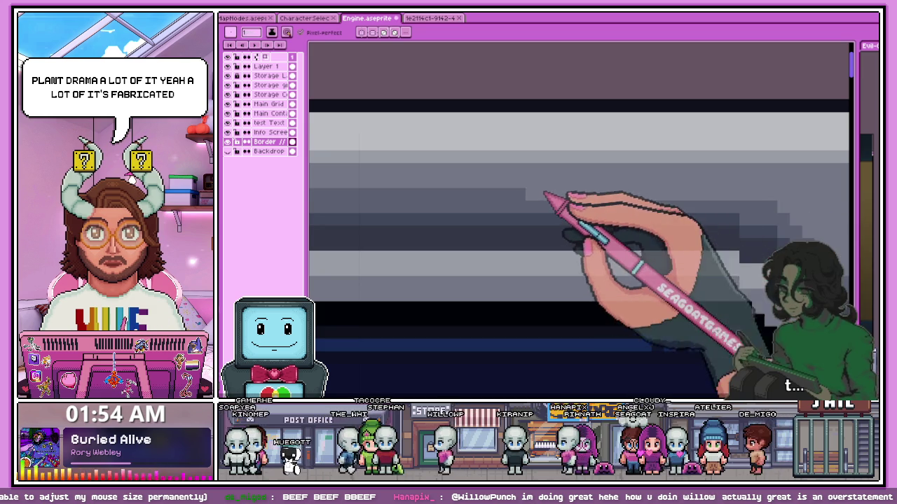
scroll(505, 197, "down", 1)
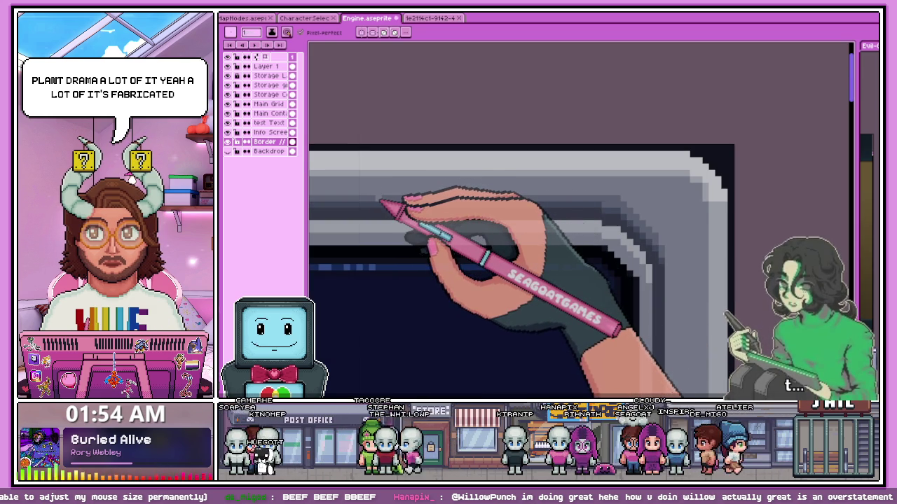
scroll(382, 203, "up", 2)
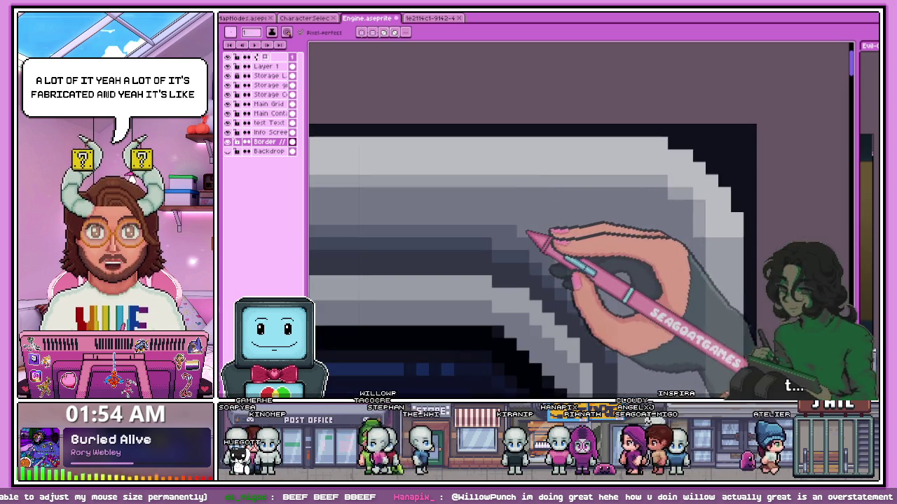
scroll(518, 237, "down", 2)
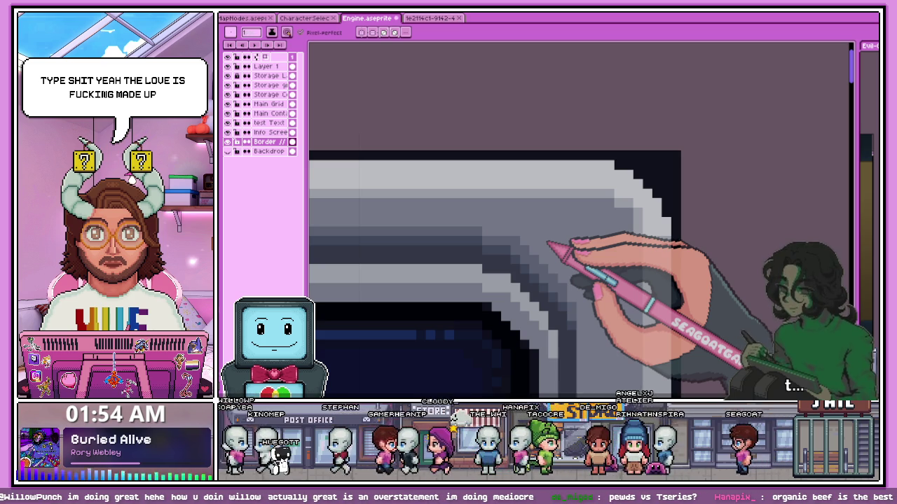
scroll(590, 204, "down", 2)
scroll(424, 225, "down", 1)
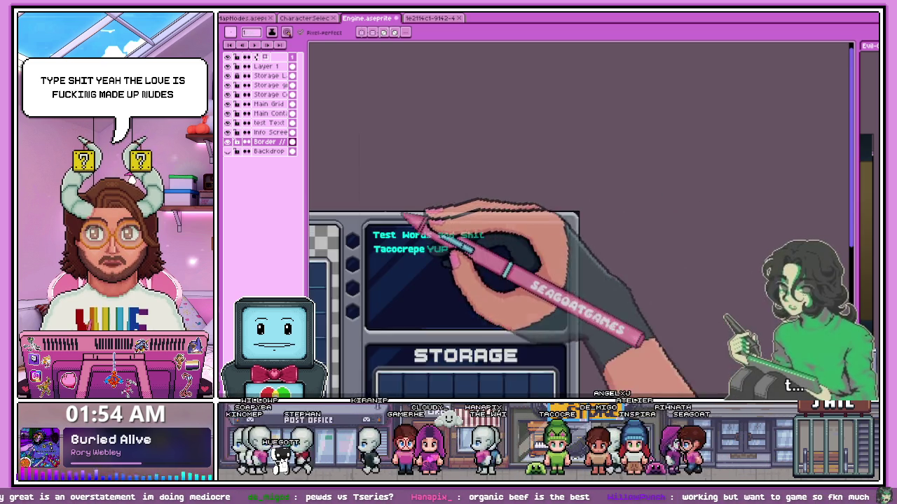
scroll(369, 231, "up", 2)
scroll(378, 210, "down", 1)
scroll(411, 240, "down", 1)
scroll(400, 260, "down", 1)
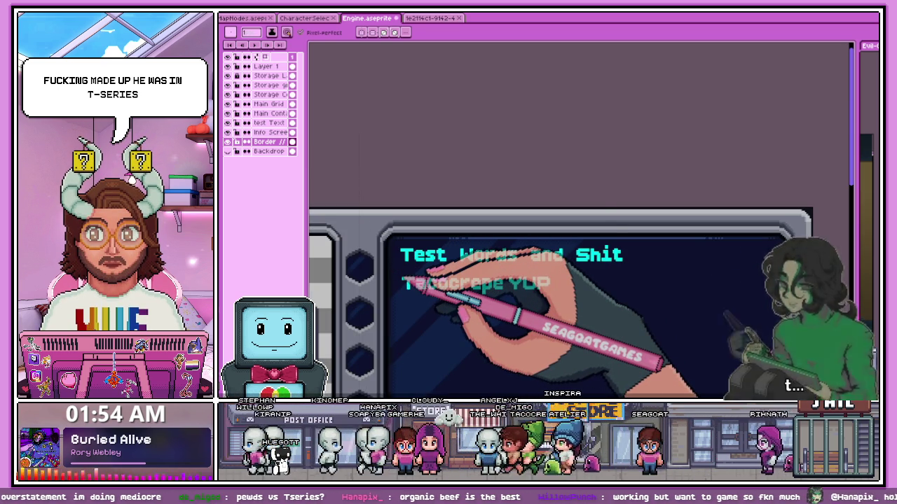
scroll(463, 178, "down", 1)
scroll(455, 213, "up", 1)
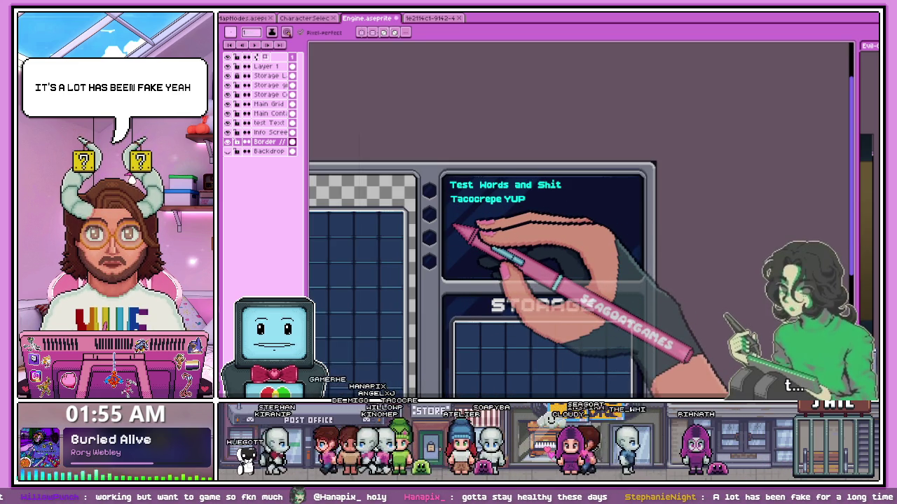
scroll(433, 210, "up", 3)
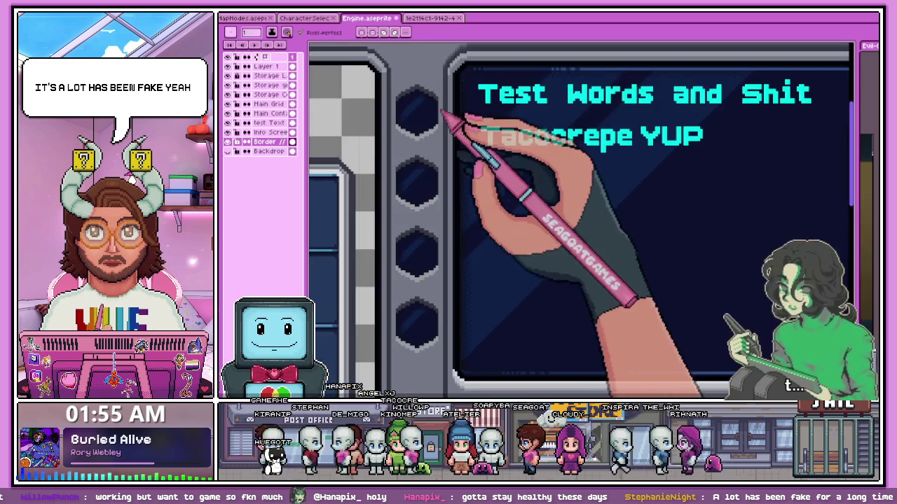
scroll(432, 211, "down", 2)
scroll(432, 210, "up", 3)
scroll(476, 141, "down", 2)
scroll(476, 141, "up", 2)
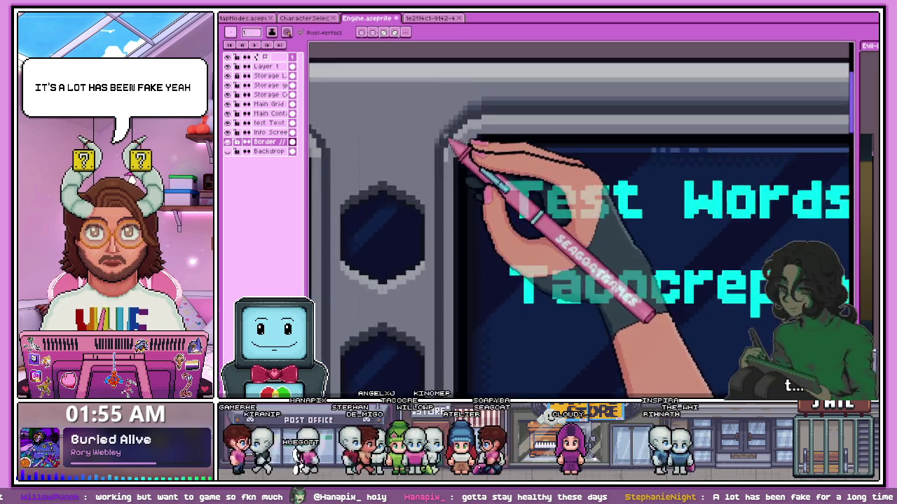
scroll(448, 147, "up", 3)
scroll(438, 175, "down", 2)
scroll(436, 199, "up", 1)
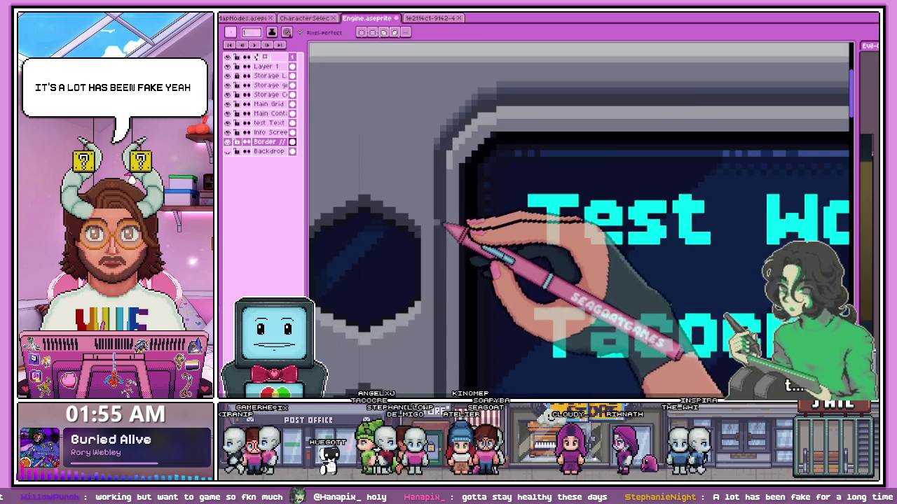
scroll(436, 199, "up", 1)
scroll(443, 166, "down", 1)
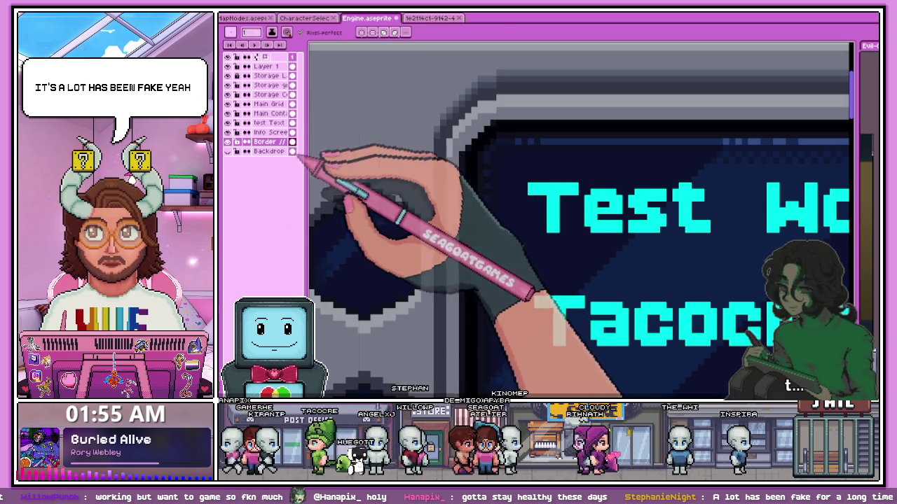
scroll(308, 150, "down", 1)
scroll(308, 150, "up", 1)
scroll(446, 202, "up", 1)
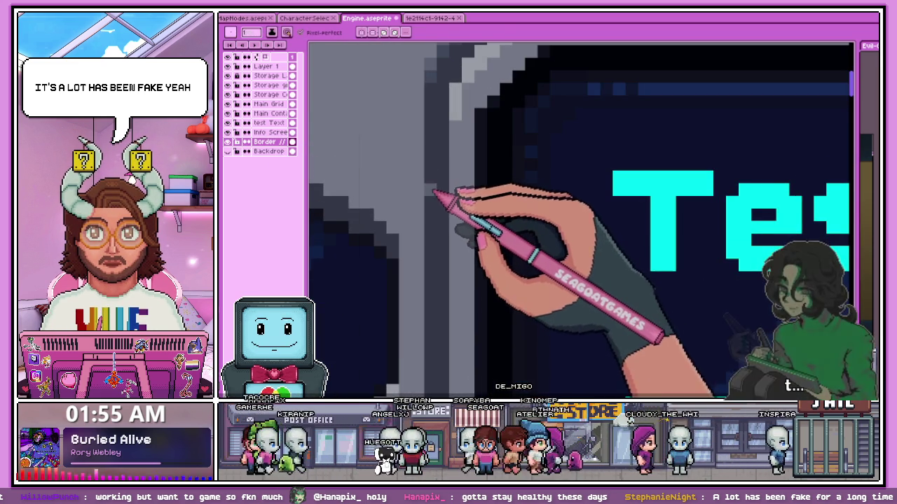
scroll(435, 192, "down", 1)
scroll(437, 184, "up", 1)
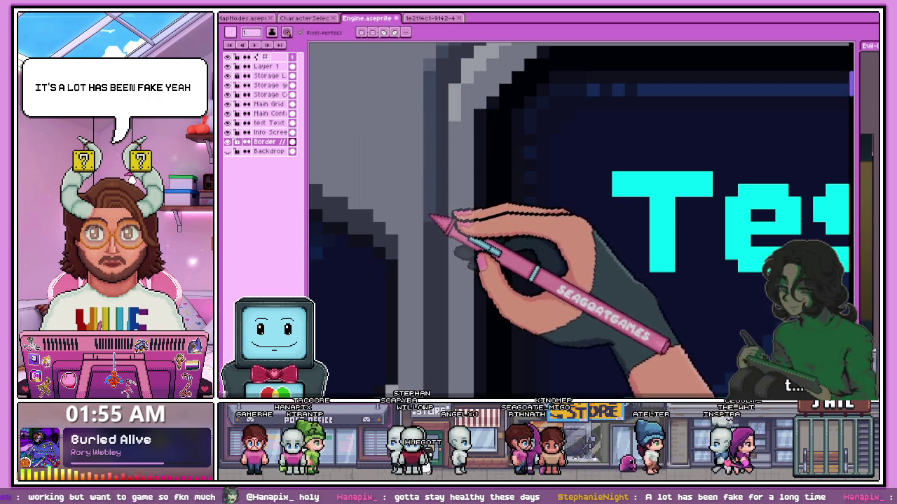
scroll(444, 260, "down", 1)
scroll(444, 287, "up", 1)
scroll(444, 146, "down", 1)
scroll(438, 210, "up", 1)
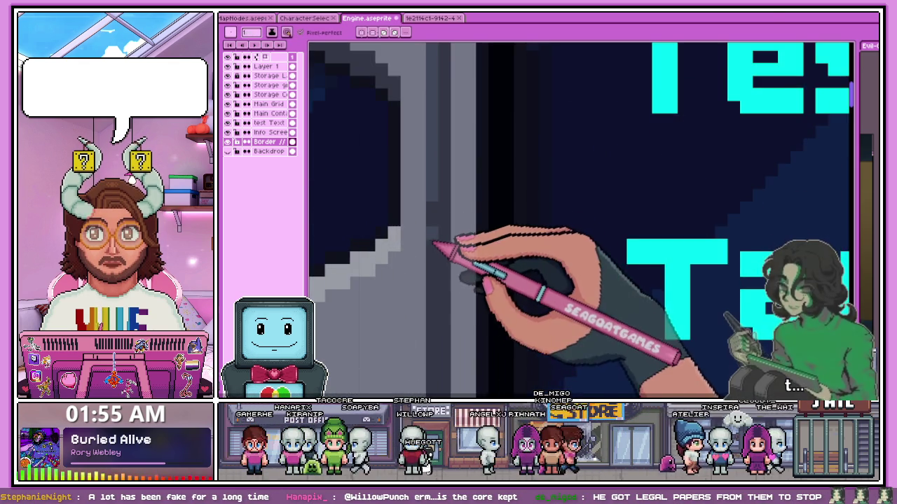
scroll(456, 305, "up", 1)
scroll(445, 238, "down", 2)
scroll(442, 201, "up", 1)
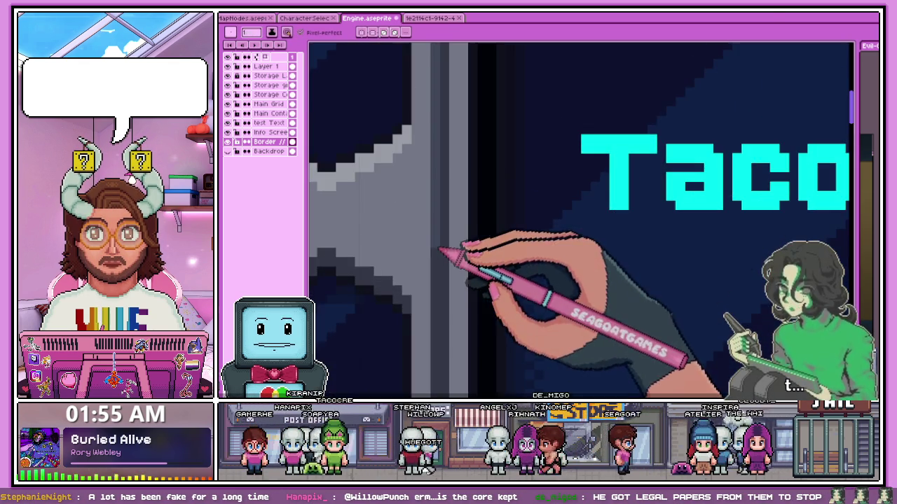
scroll(460, 140, "down", 1)
scroll(444, 314, "down", 1)
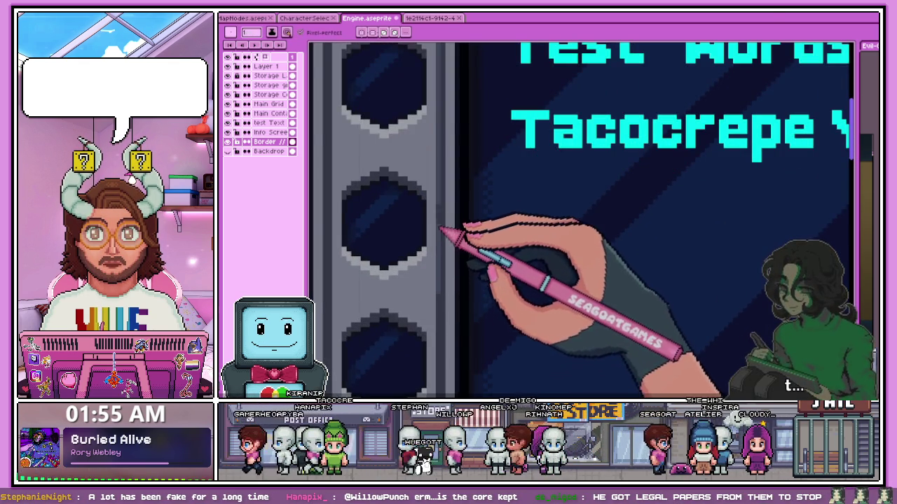
scroll(582, 221, "up", 2)
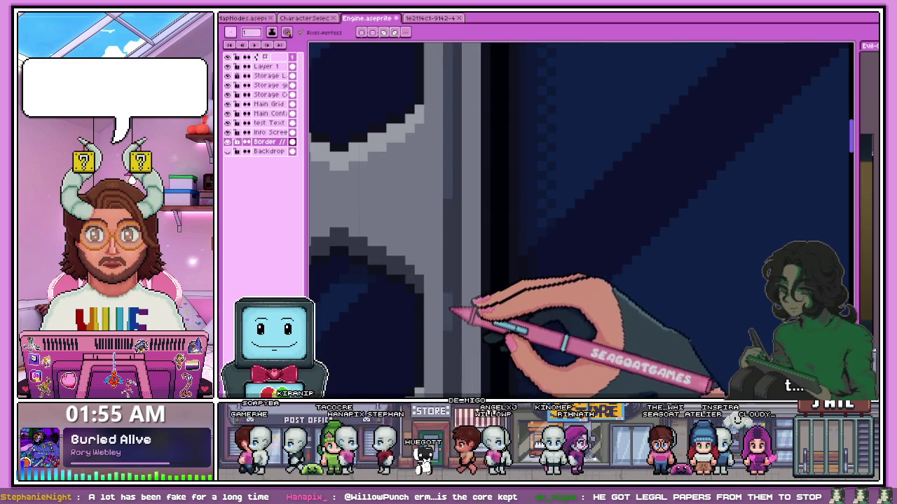
scroll(452, 201, "down", 1)
scroll(446, 236, "down", 1)
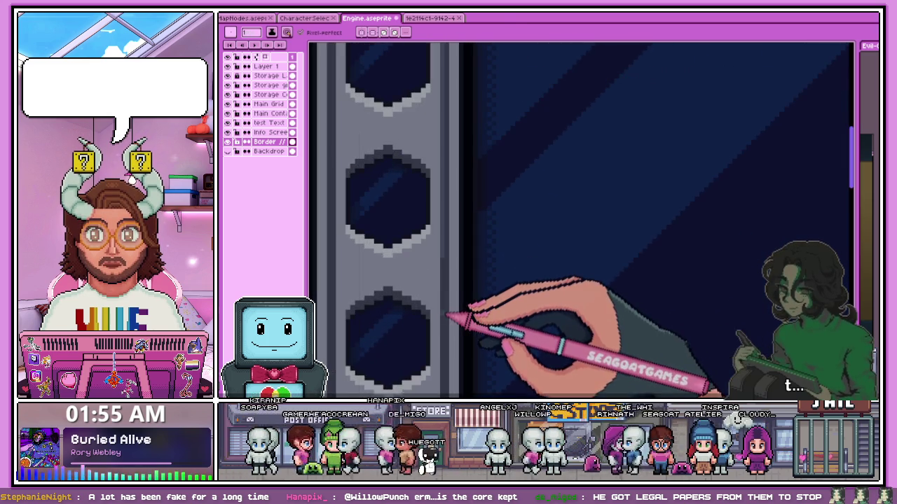
scroll(451, 276, "down", 1)
scroll(470, 300, "up", 1)
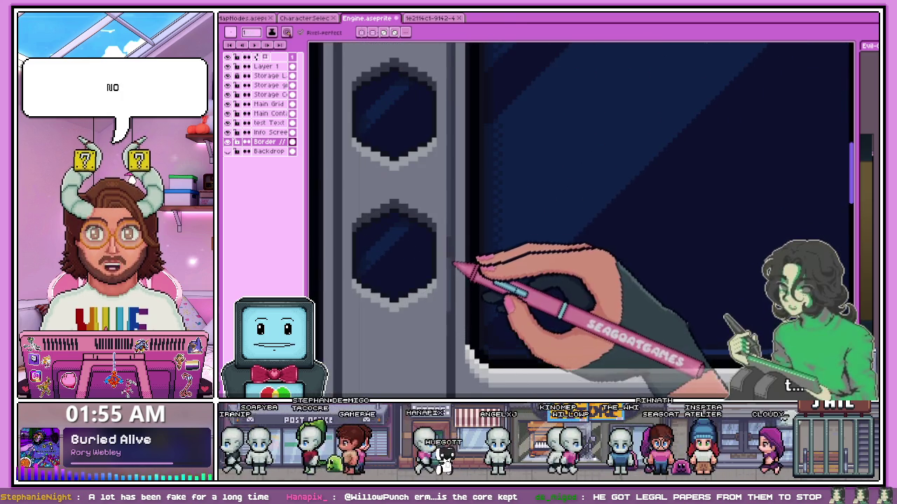
scroll(459, 235, "down", 1)
scroll(459, 231, "up", 2)
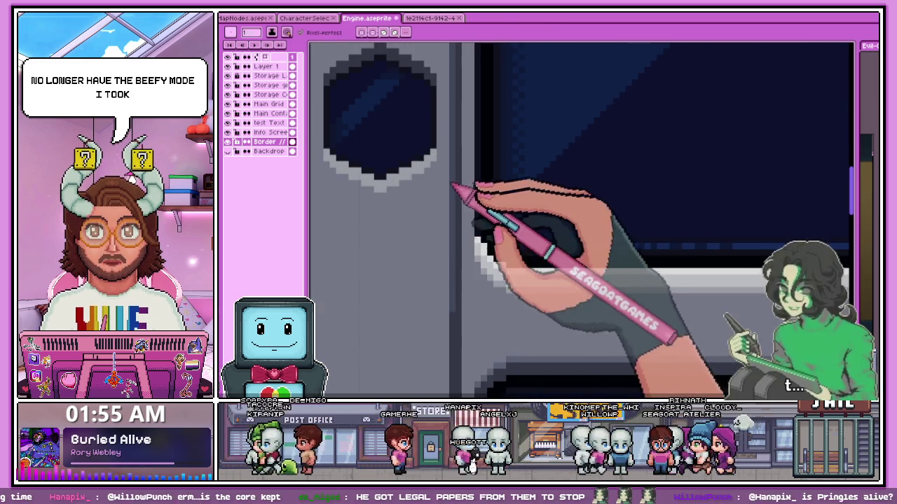
scroll(452, 225, "down", 1)
scroll(451, 254, "up", 1)
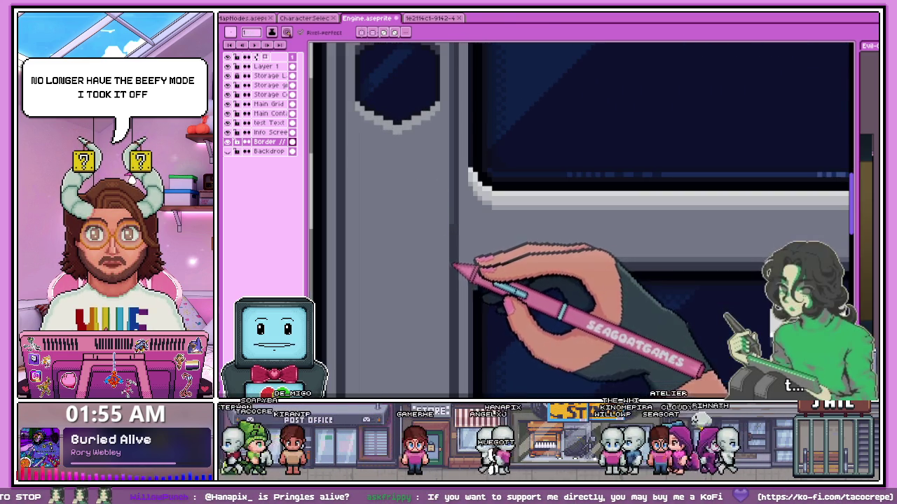
scroll(456, 257, "down", 2)
scroll(458, 315, "up", 2)
scroll(461, 280, "down", 2)
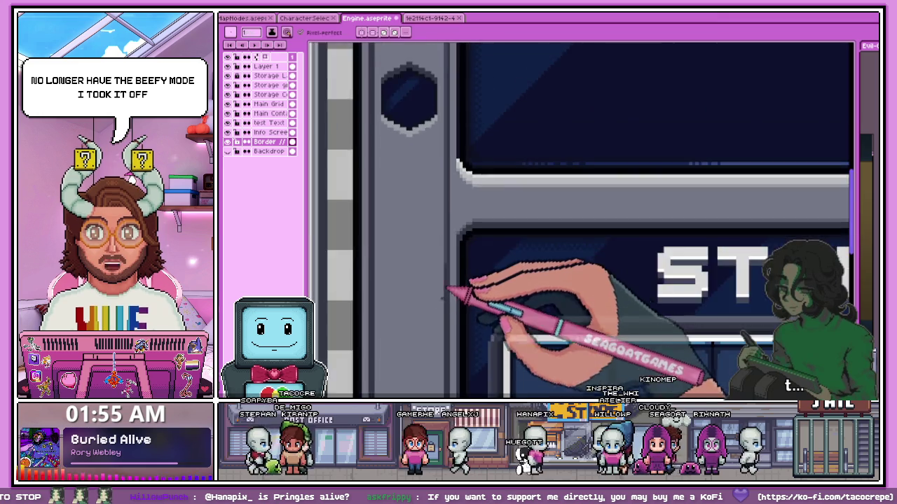
scroll(452, 308, "up", 3)
scroll(454, 217, "down", 2)
scroll(440, 130, "down", 1)
scroll(451, 271, "up", 2)
scroll(451, 270, "up", 1)
scroll(448, 181, "down", 2)
scroll(445, 158, "up", 3)
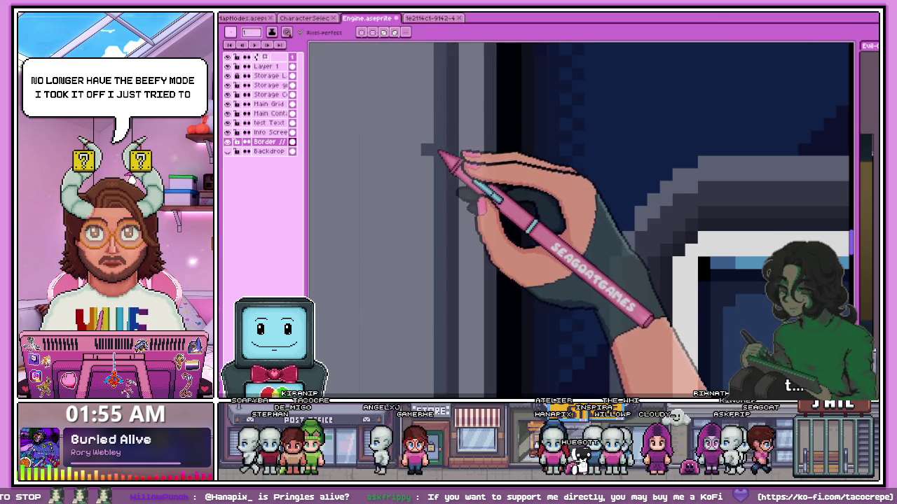
Resample the border grey and touch up the bevelled corners around the STORAGE grid
key("alt")
scroll(437, 260, "down", 2)
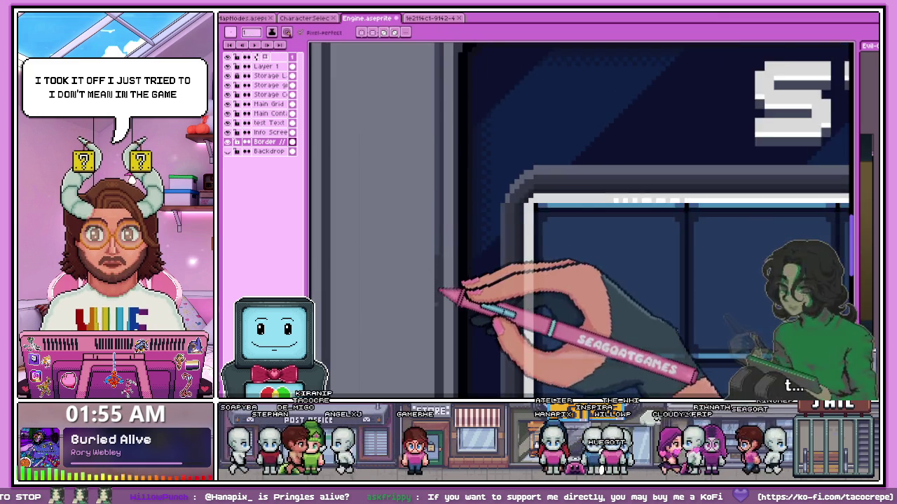
scroll(446, 322, "up", 2)
scroll(437, 173, "down", 1)
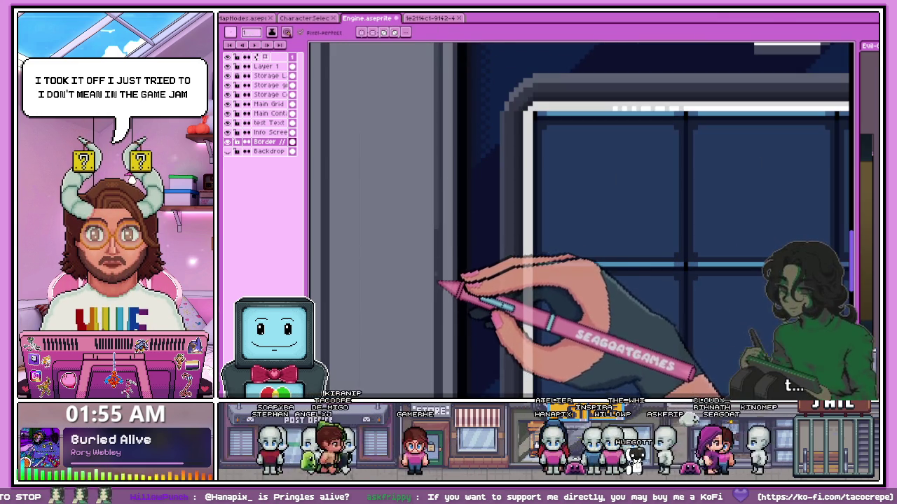
scroll(441, 294, "up", 1)
scroll(439, 251, "down", 1)
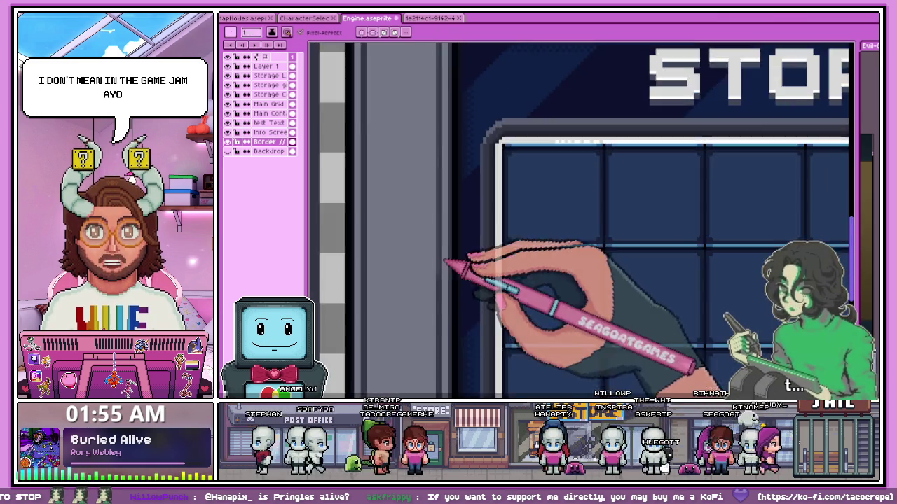
scroll(443, 254, "down", 1)
scroll(434, 274, "up", 2)
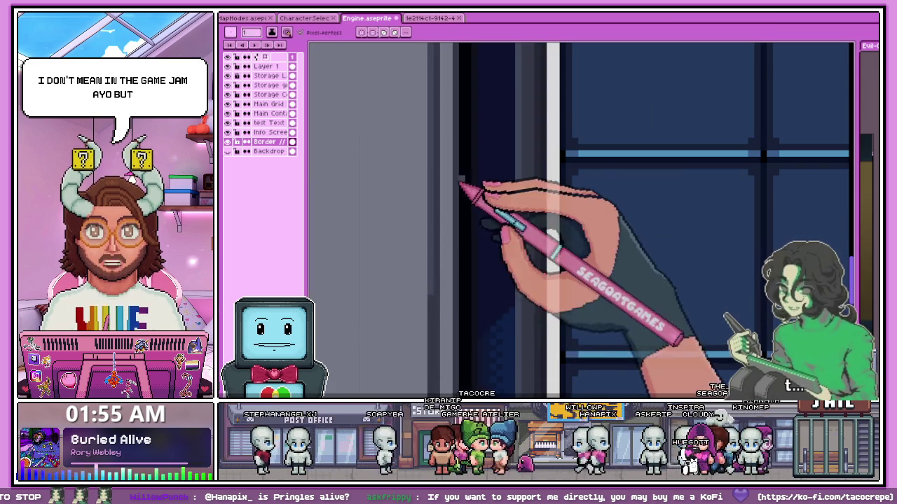
scroll(462, 196, "down", 2)
scroll(451, 342, "up", 1)
scroll(449, 322, "up", 1)
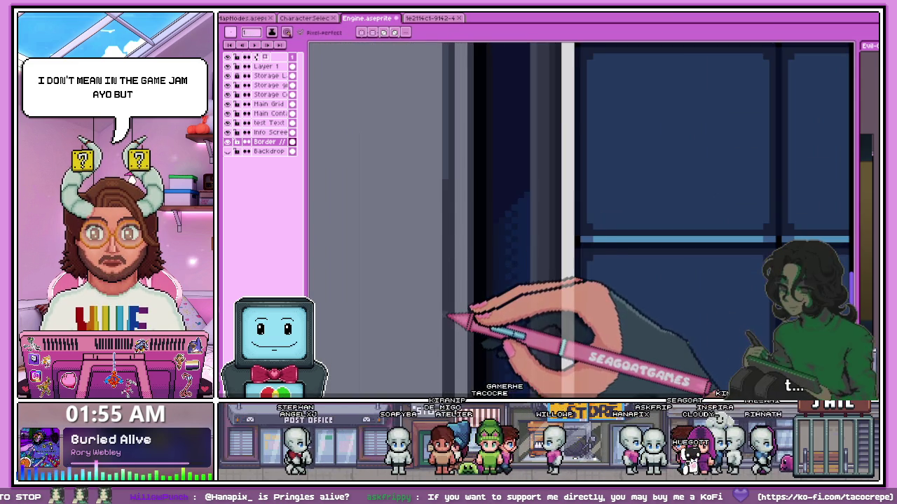
scroll(448, 200, "down", 1)
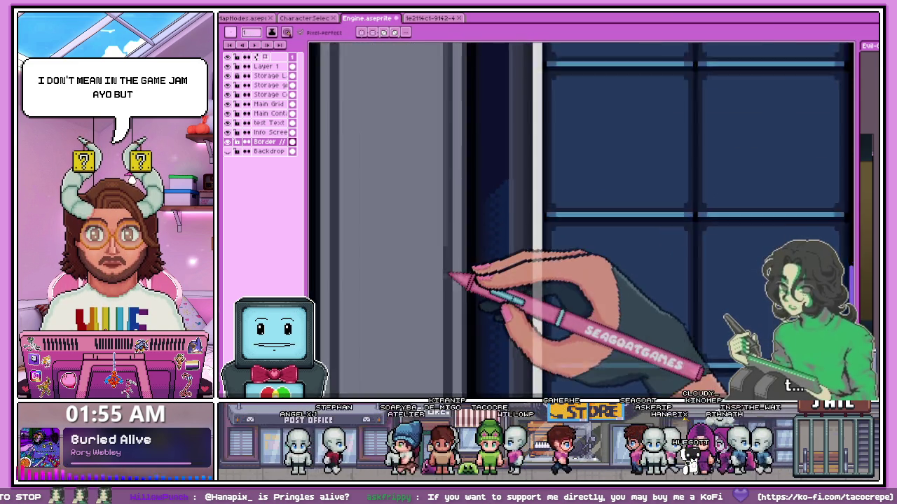
scroll(451, 280, "up", 1)
scroll(450, 299, "down", 1)
scroll(464, 150, "up", 1)
scroll(449, 286, "up", 1)
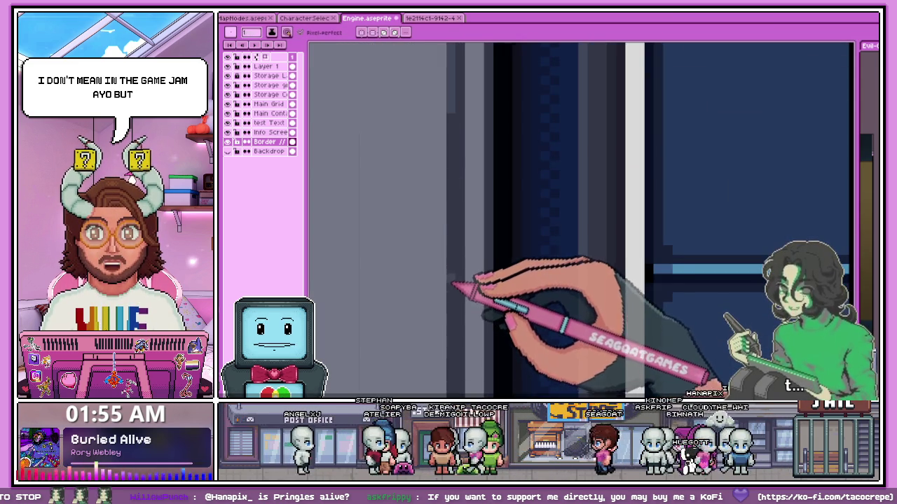
scroll(455, 208, "down", 1)
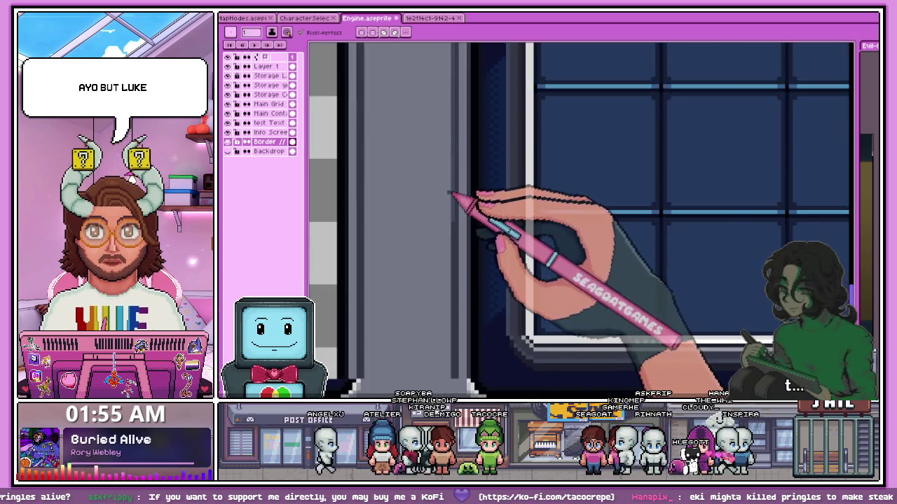
scroll(455, 318, "up", 1)
scroll(452, 259, "down", 1)
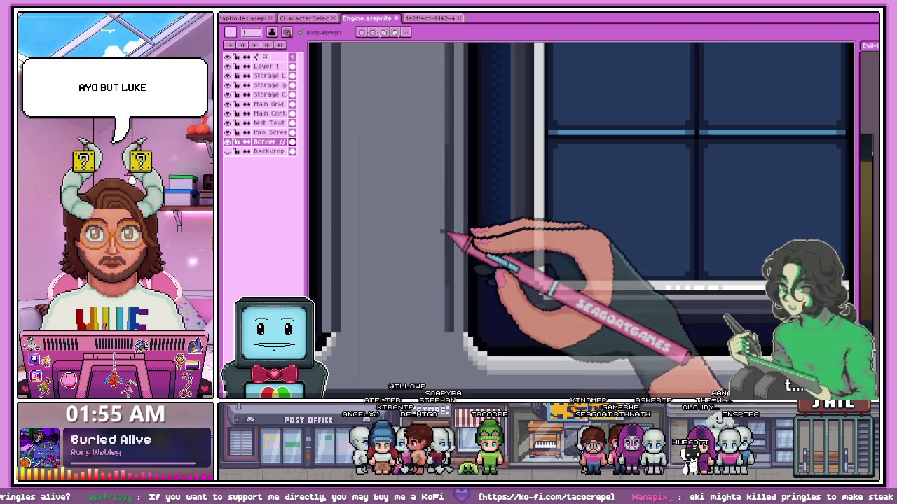
scroll(456, 239, "up", 1)
scroll(454, 196, "down", 1)
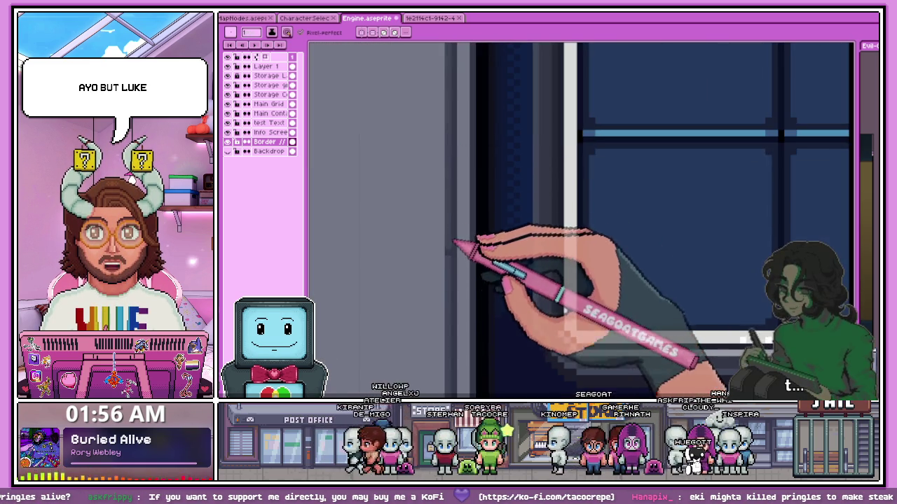
scroll(458, 224, "down", 2)
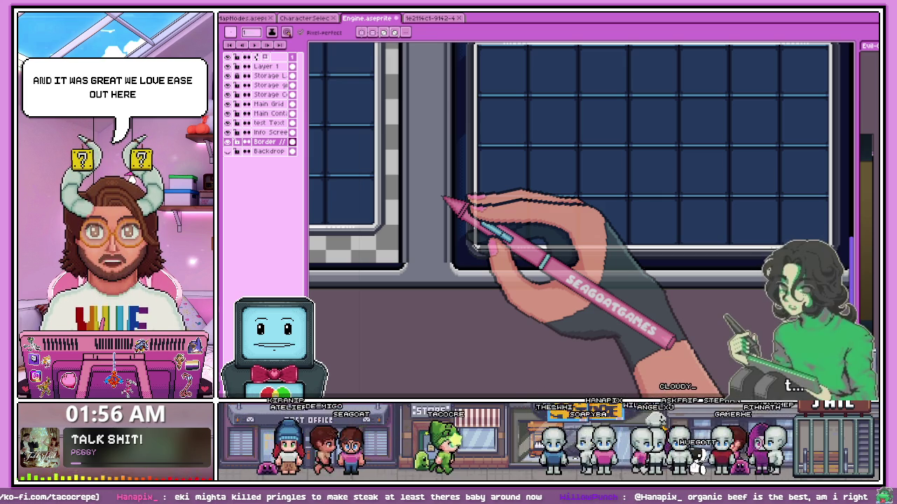
scroll(393, 259, "down", 3)
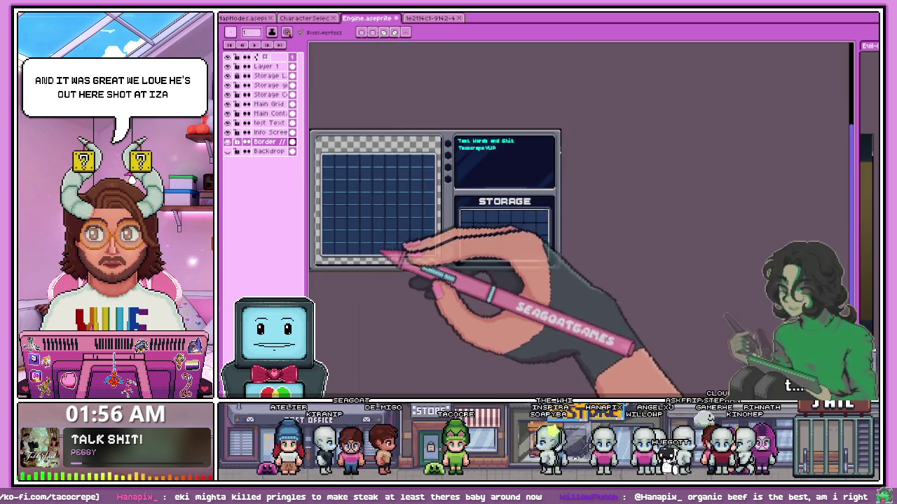
Zoom in on the STORAGE panel's border corners and sample its grey bevel shades
scroll(392, 259, "up", 3)
scroll(630, 256, "down", 1)
scroll(583, 287, "up", 2)
scroll(561, 245, "up", 2)
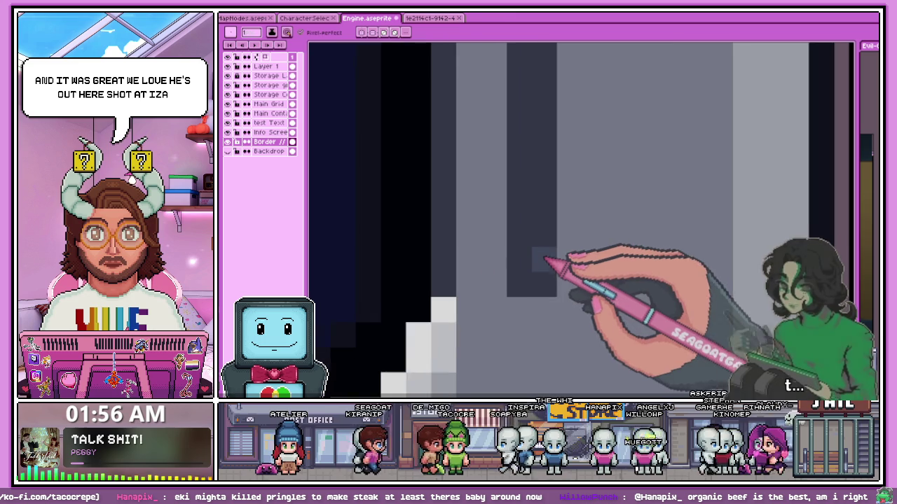
scroll(563, 185, "down", 2)
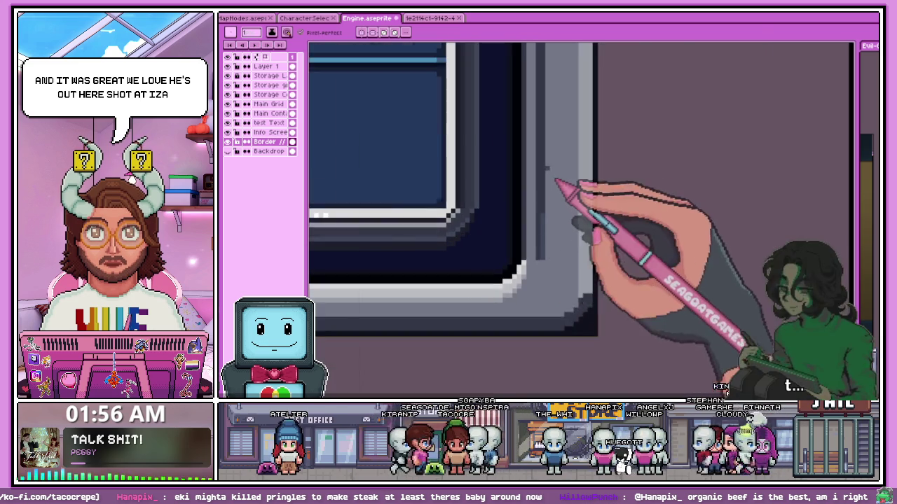
scroll(562, 183, "up", 2)
scroll(553, 266, "down", 1)
scroll(564, 302, "down", 1)
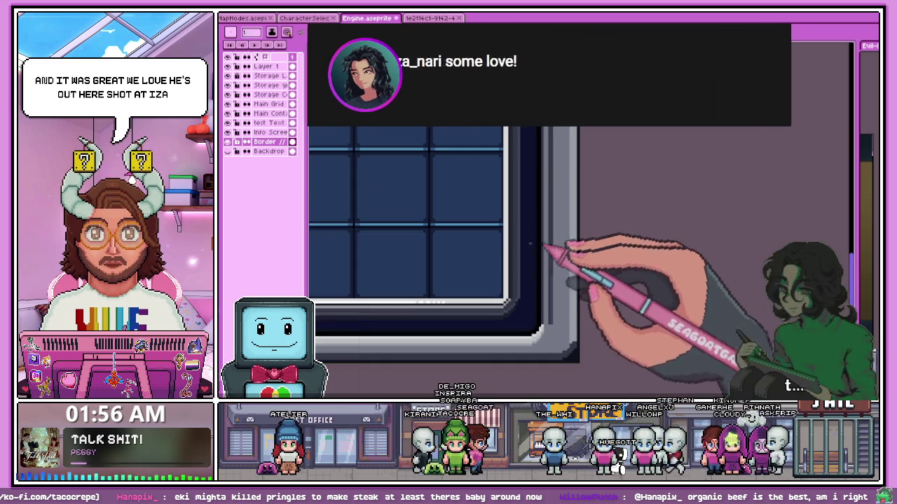
scroll(560, 266, "up", 2)
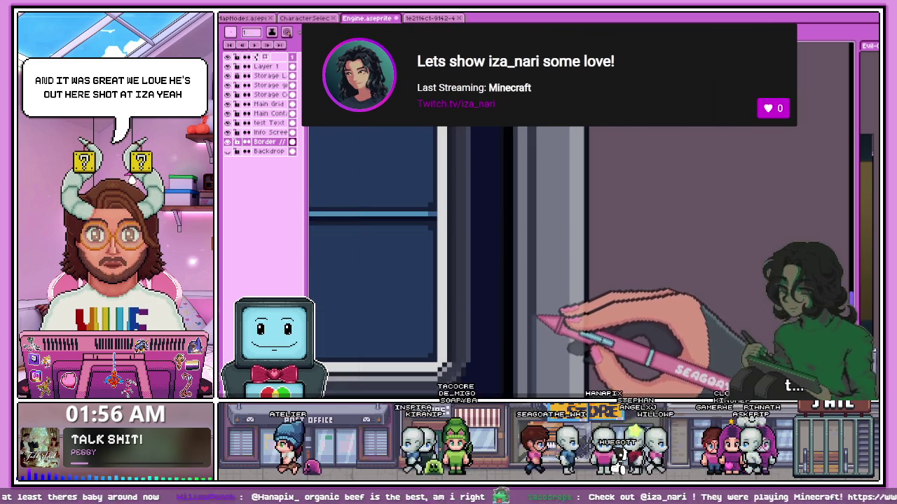
scroll(554, 168, "up", 2)
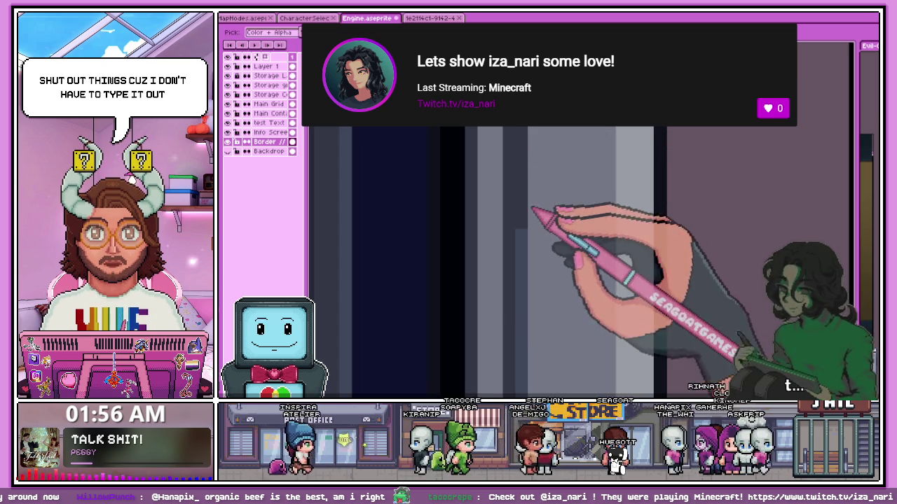
scroll(533, 172, "down", 1)
scroll(534, 170, "up", 1)
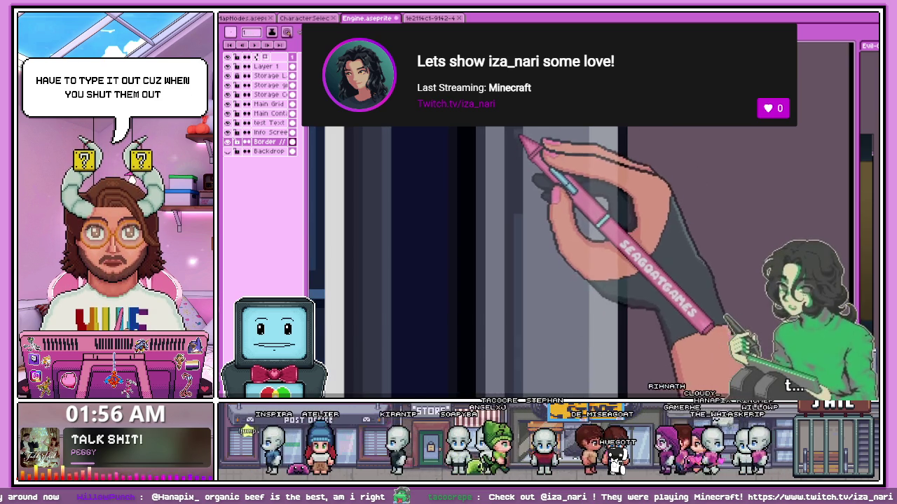
scroll(532, 165, "down", 1)
scroll(529, 147, "up", 1)
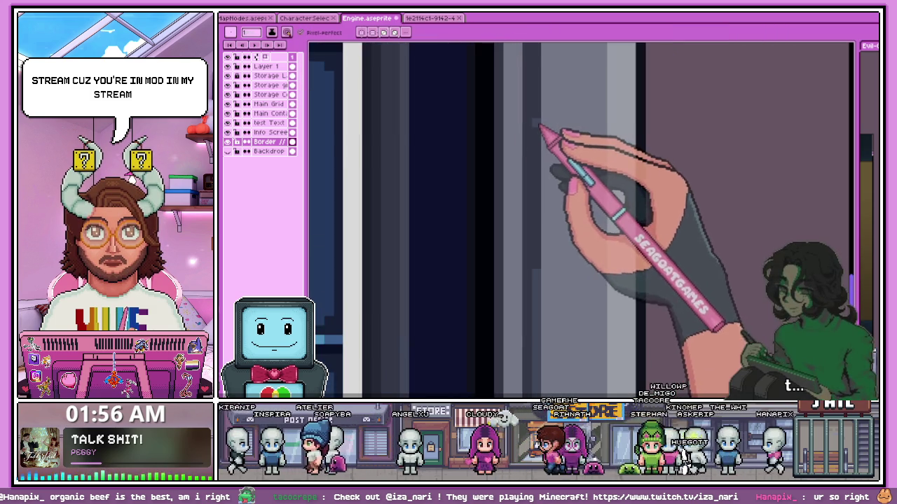
scroll(448, 210, "up", 1)
scroll(448, 210, "up", 2)
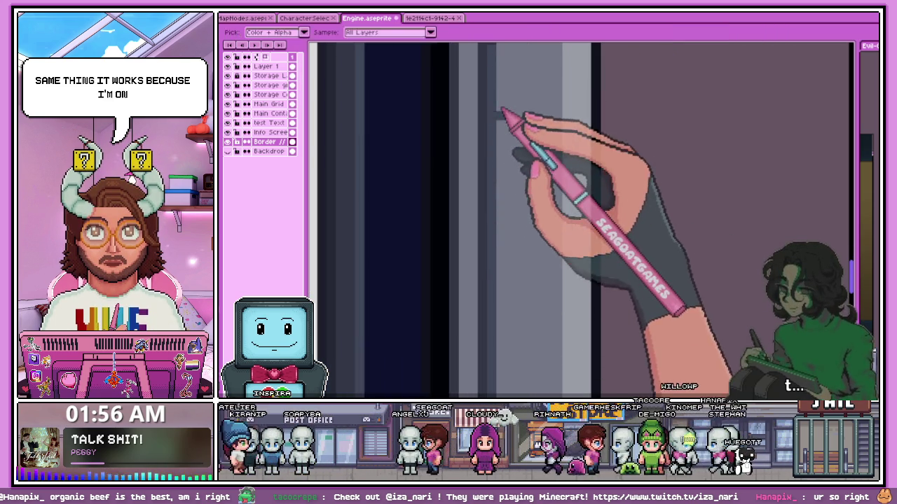
scroll(502, 287, "down", 1)
scroll(500, 290, "down", 1)
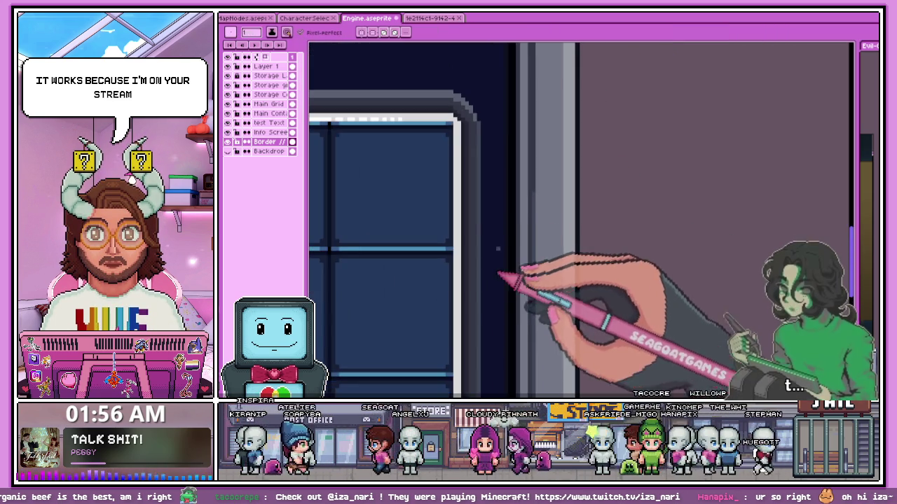
scroll(506, 244, "down", 1)
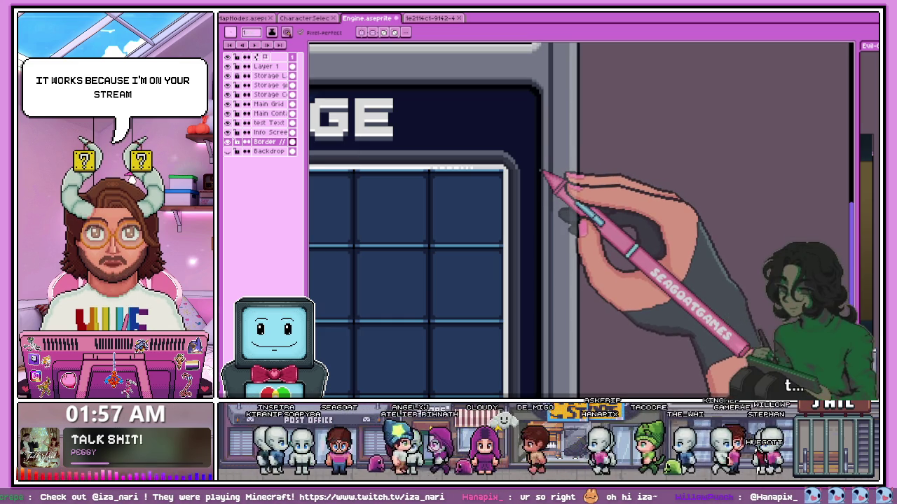
scroll(576, 56, "up", 1)
scroll(586, 187, "up", 1)
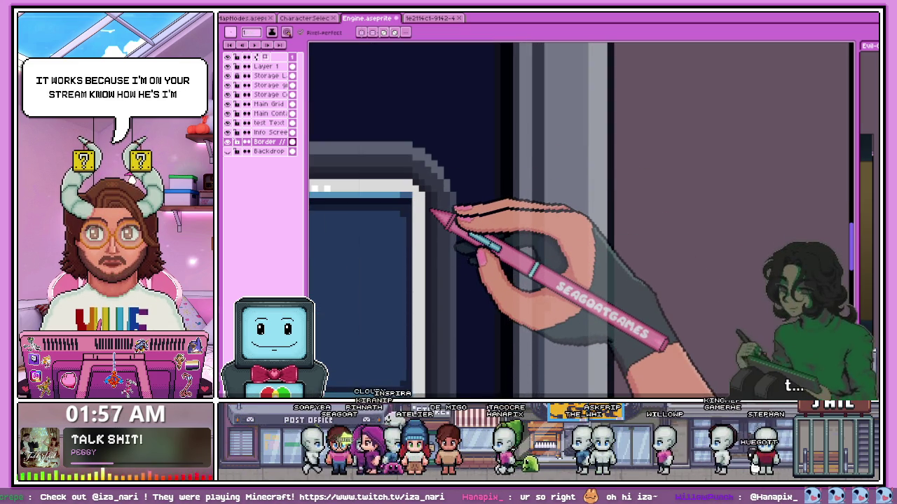
scroll(539, 301, "up", 1)
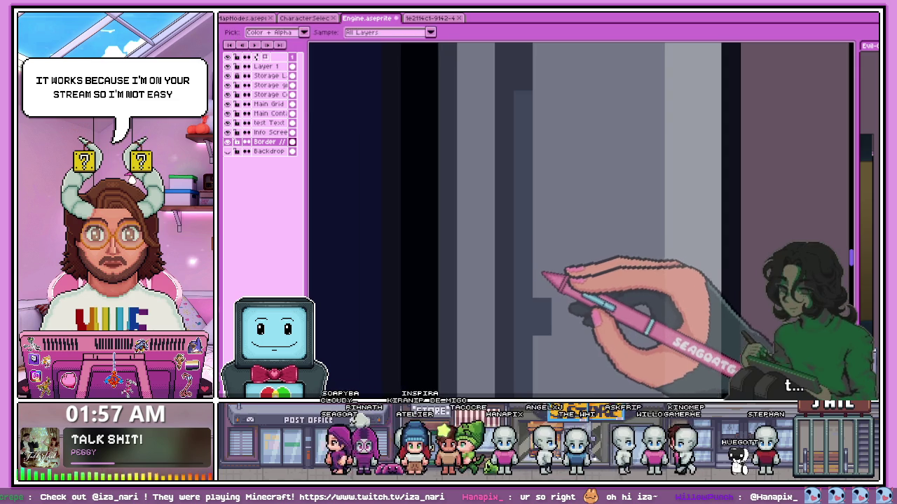
scroll(525, 265, "down", 2)
scroll(532, 280, "up", 1)
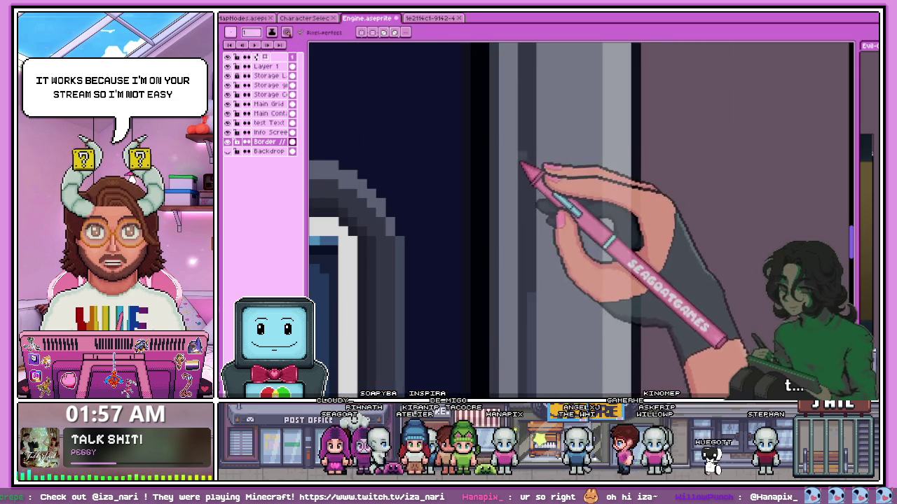
scroll(539, 298, "down", 1)
scroll(371, 259, "down", 1)
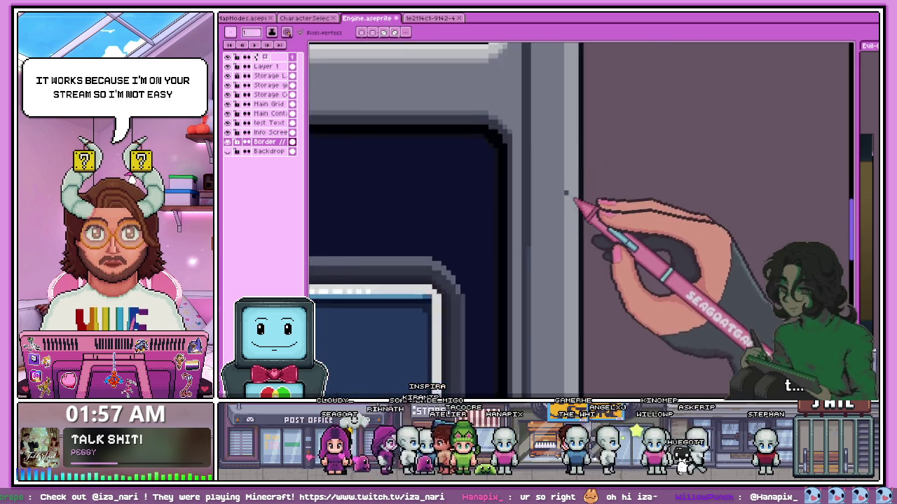
scroll(566, 194, "up", 1)
scroll(536, 363, "down", 1)
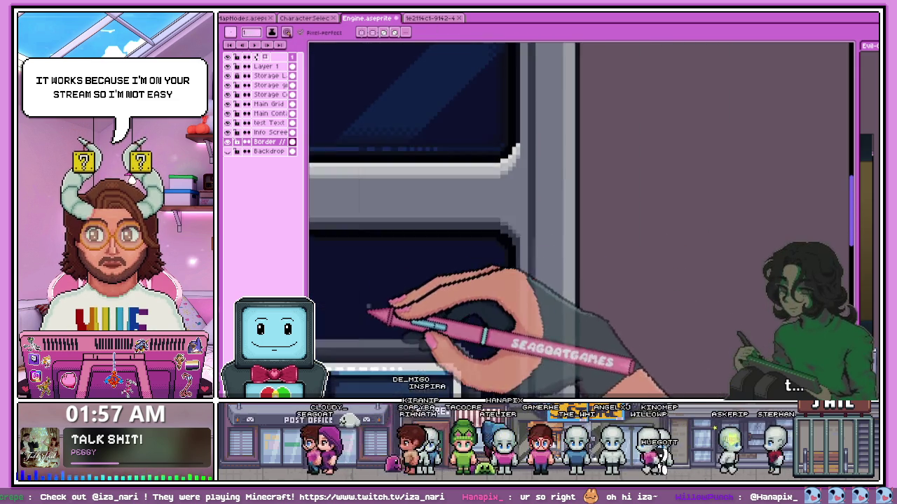
scroll(560, 316, "up", 2)
scroll(554, 321, "up", 2)
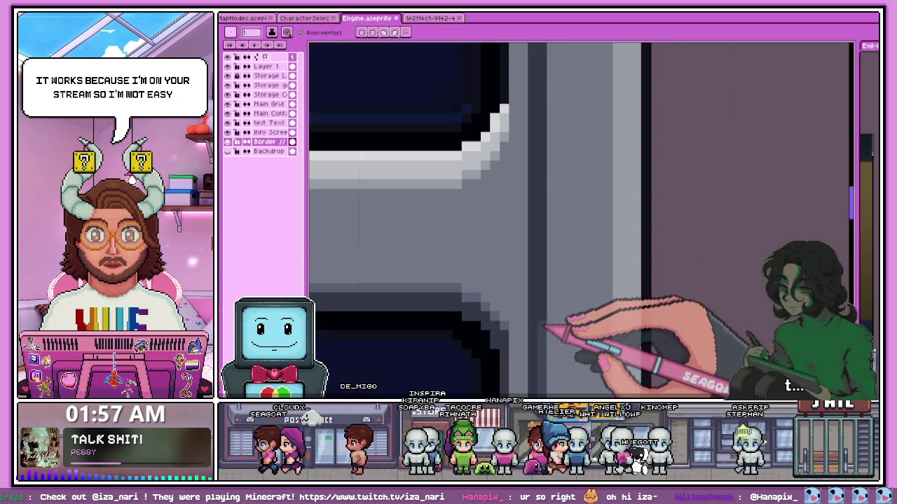
scroll(543, 211, "down", 1)
scroll(552, 124, "up", 1)
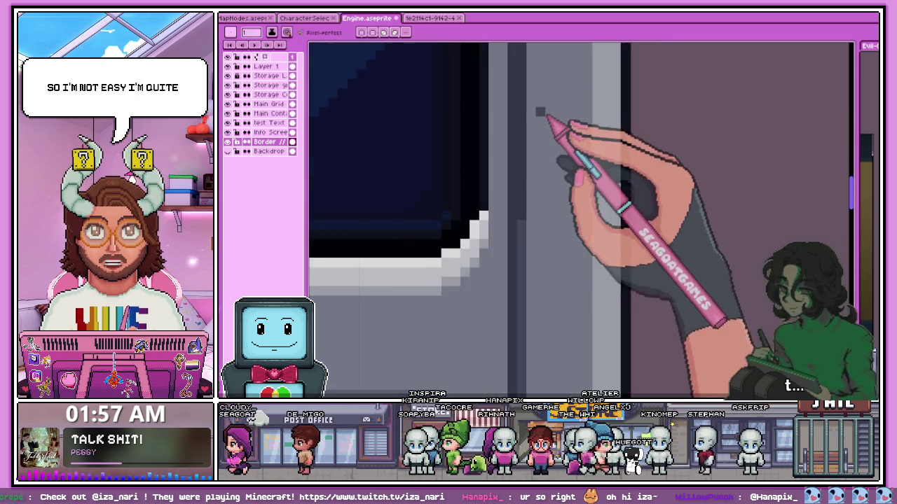
scroll(532, 124, "up", 1)
scroll(487, 194, "down", 1)
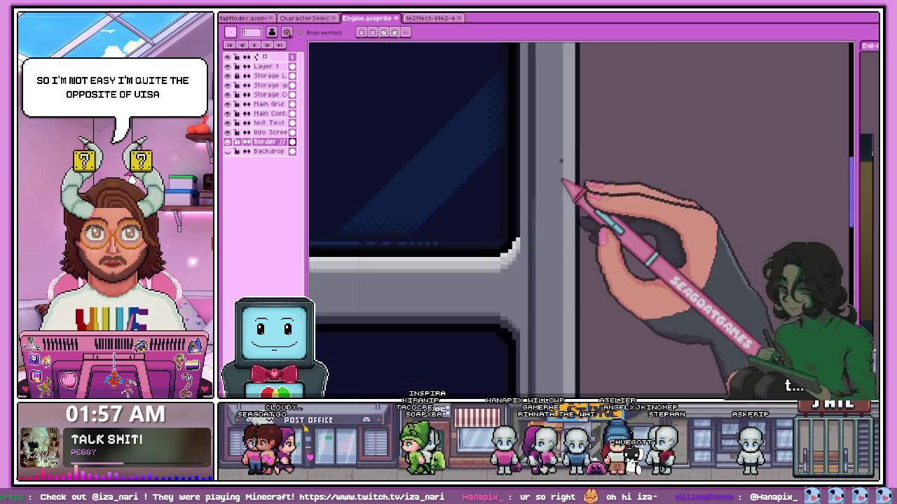
scroll(567, 184, "up", 1)
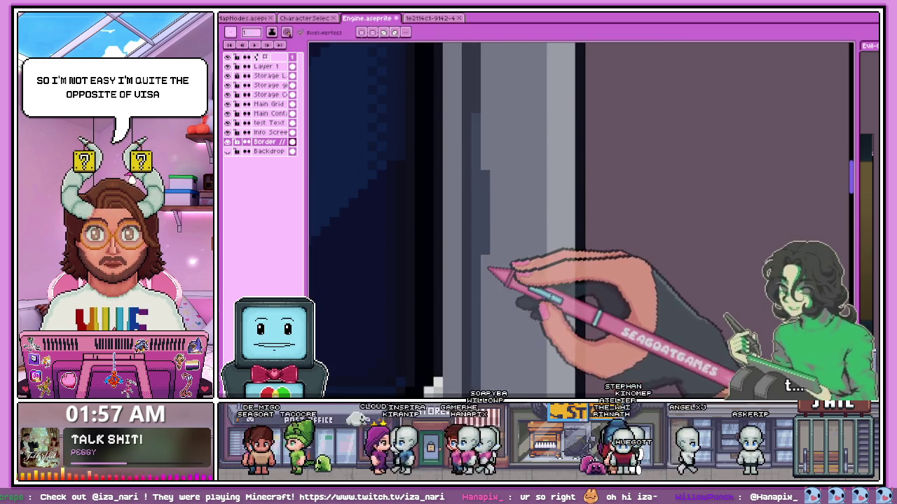
scroll(488, 174, "down", 1)
With the Pencil (B), touch up the bevel pixels in the sampled light and dark greys
key("b")
scroll(537, 161, "up", 1)
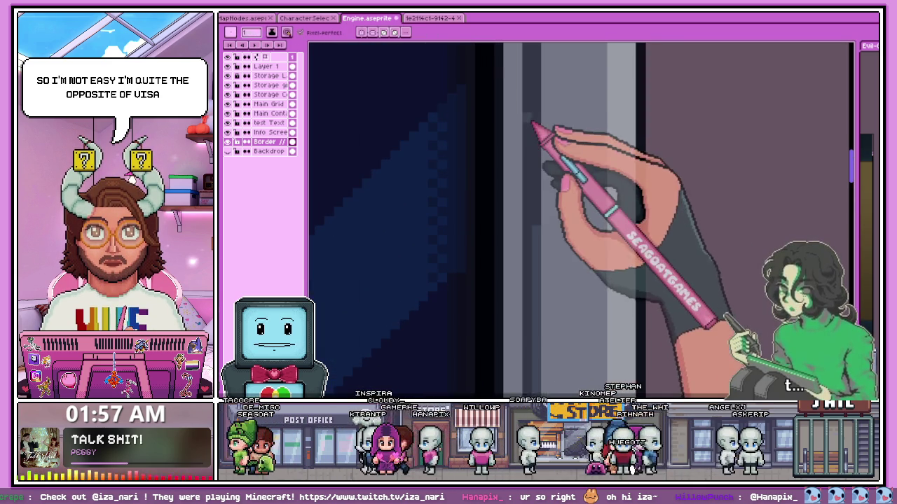
scroll(517, 260, "down", 1)
scroll(491, 210, "up", 1)
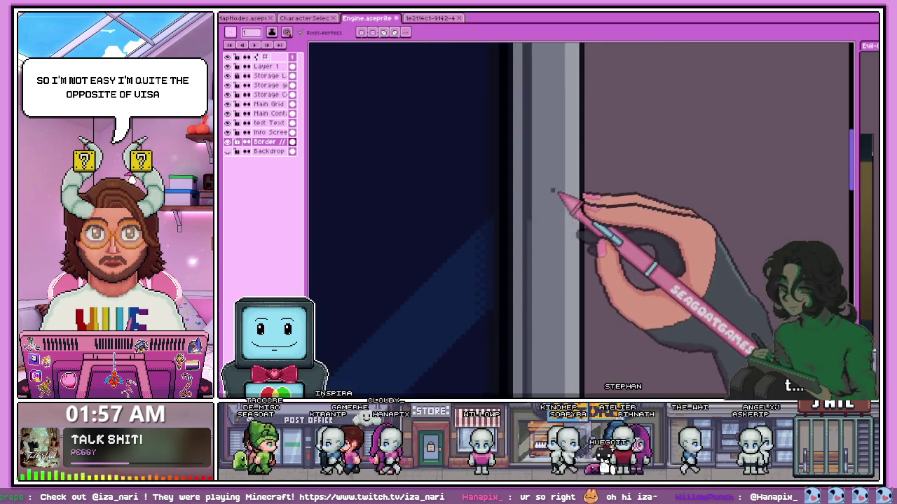
scroll(490, 210, "up", 1)
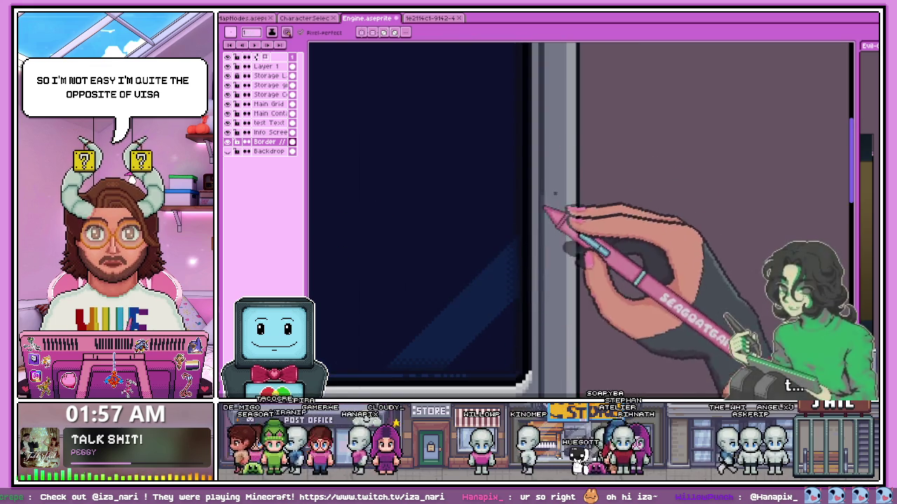
scroll(544, 188, "up", 1)
scroll(350, 271, "down", 1)
scroll(544, 234, "down", 1)
scroll(636, 241, "up", 1)
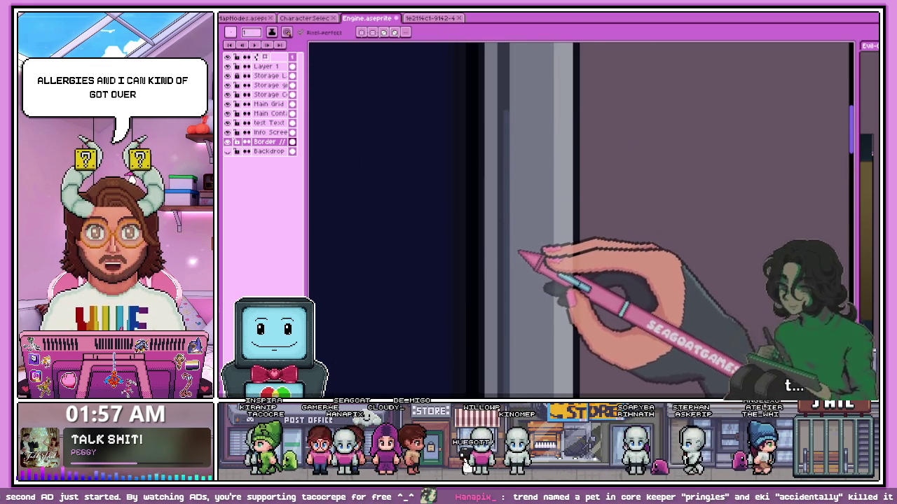
scroll(540, 210, "up", 1)
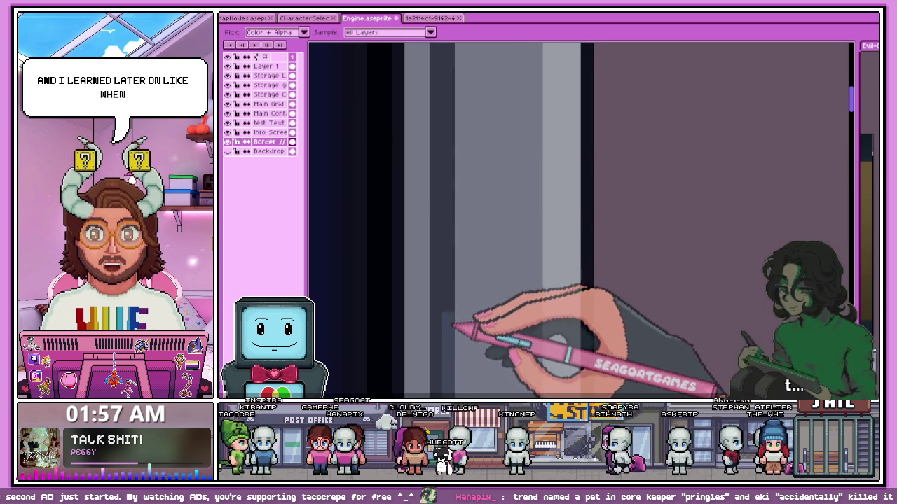
scroll(459, 301, "down", 2)
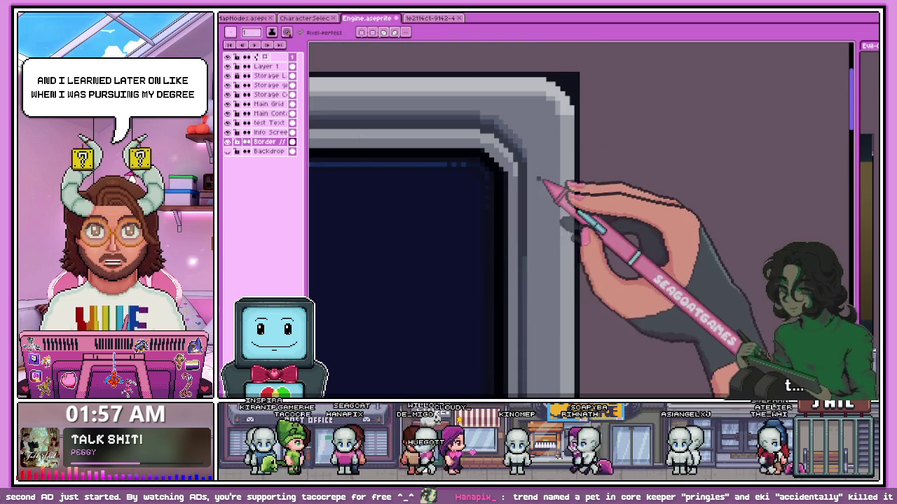
scroll(536, 179, "up", 1)
scroll(529, 211, "up", 1)
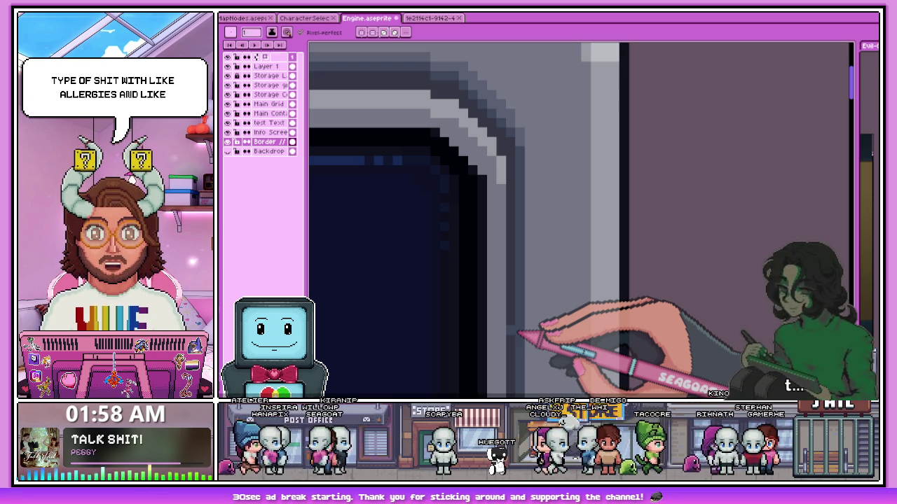
Retouch the bevel pixels at the info screen's corner on the Border layer, resampling greys as needed
scroll(545, 245, "down", 3)
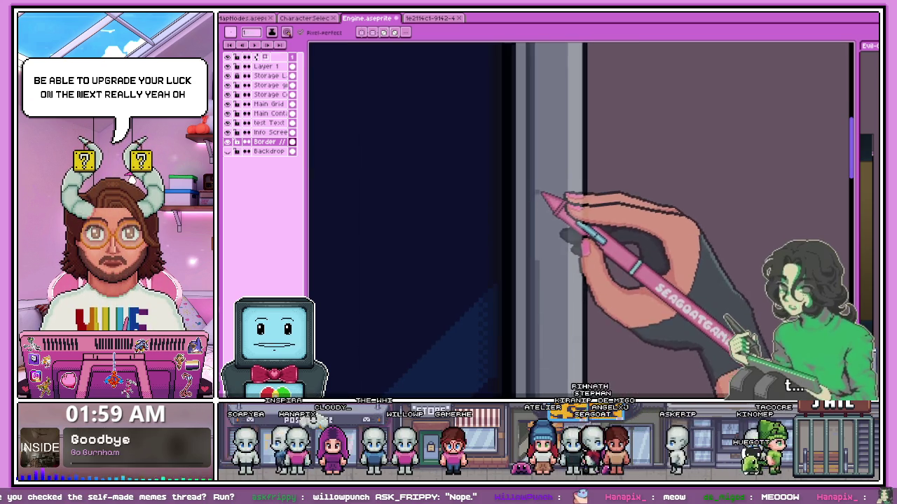
scroll(544, 245, "up", 2)
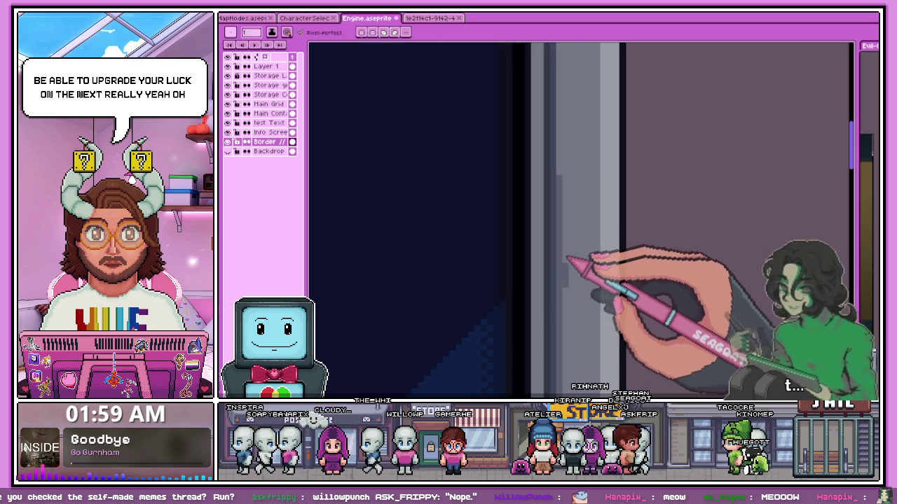
scroll(581, 217, "down", 2)
scroll(547, 218, "up", 2)
scroll(522, 240, "up", 1)
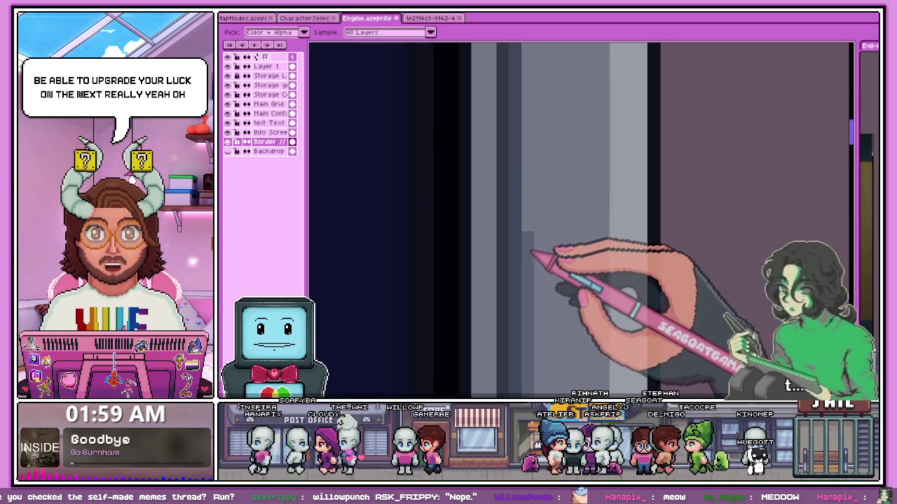
scroll(344, 245, "down", 1)
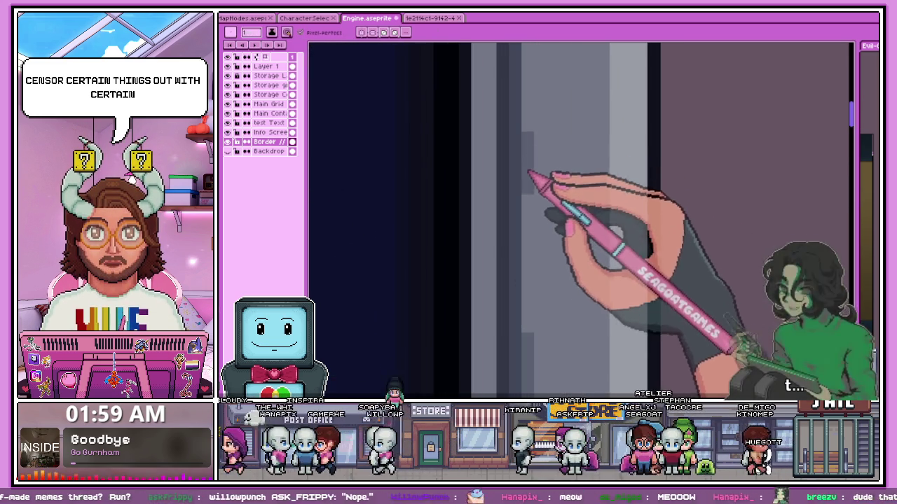
scroll(455, 280, "down", 1)
scroll(571, 208, "up", 2)
scroll(560, 161, "down", 2)
scroll(560, 120, "up", 1)
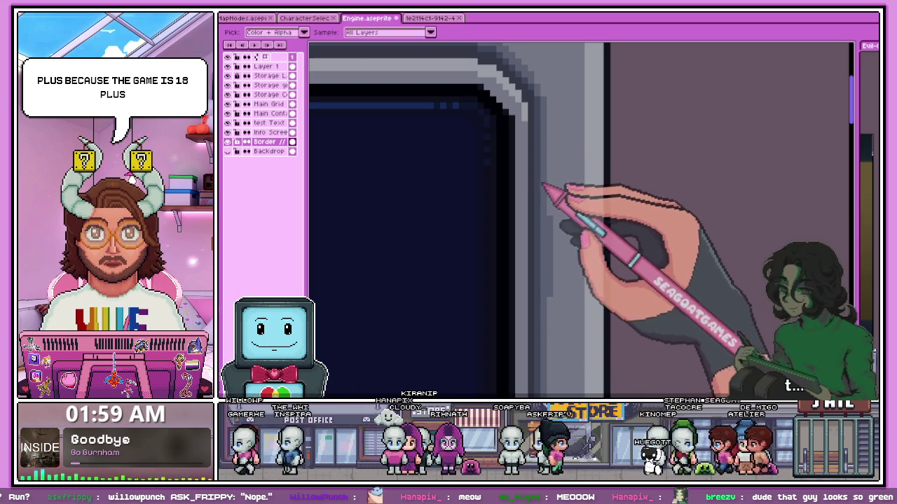
scroll(555, 252, "down", 3)
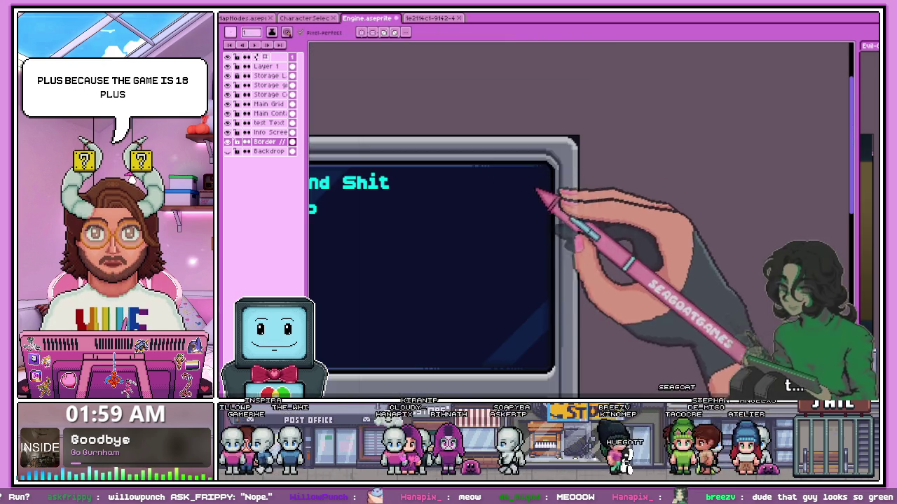
scroll(580, 296, "up", 5)
scroll(585, 87, "up", 3)
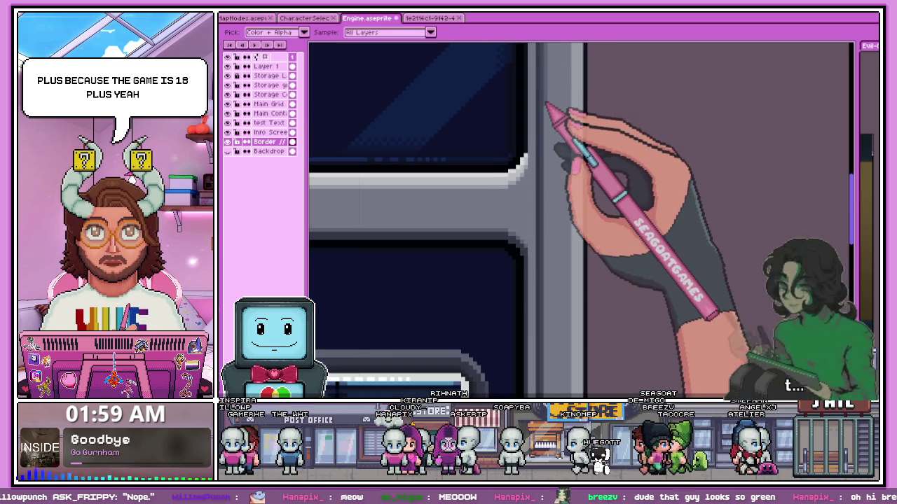
scroll(553, 133, "up", 1)
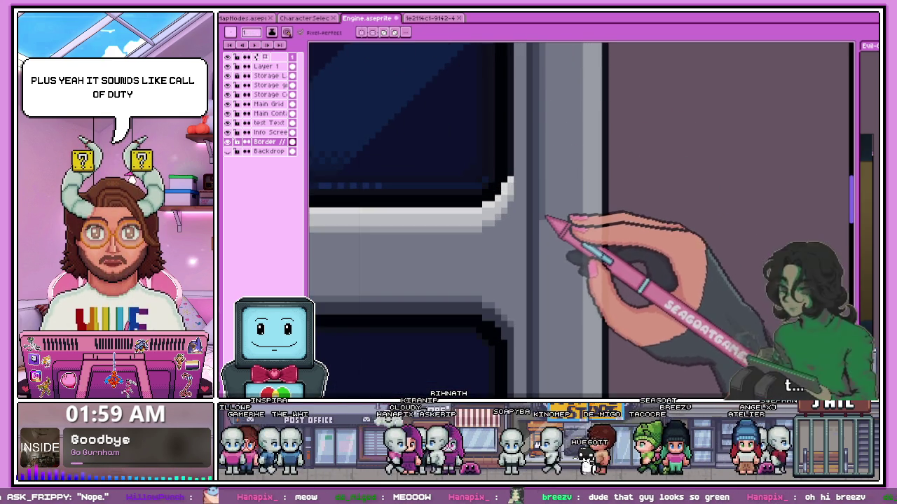
scroll(547, 315, "up", 1)
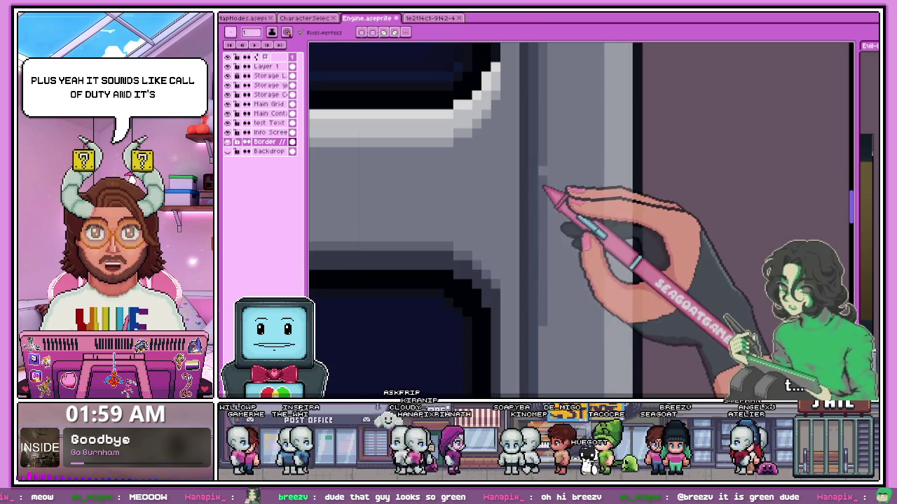
scroll(566, 266, "down", 1)
scroll(546, 336, "up", 1)
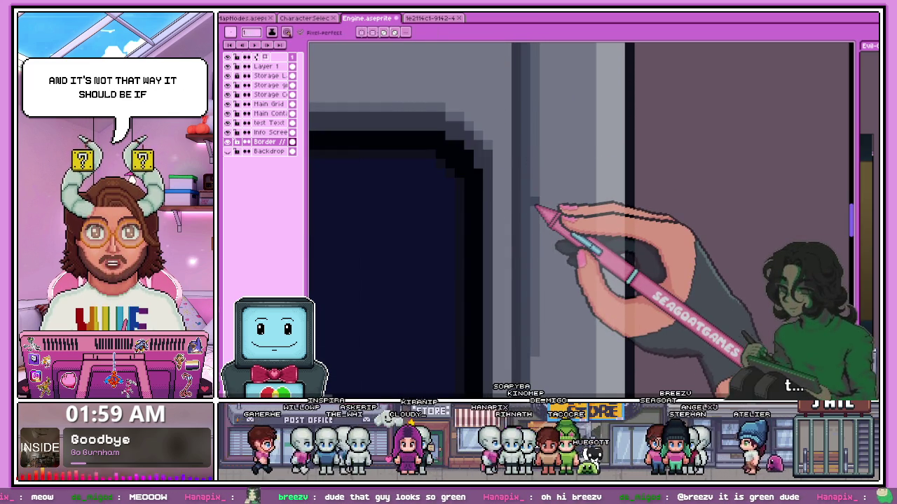
scroll(546, 224, "down", 1)
scroll(569, 295, "up", 1)
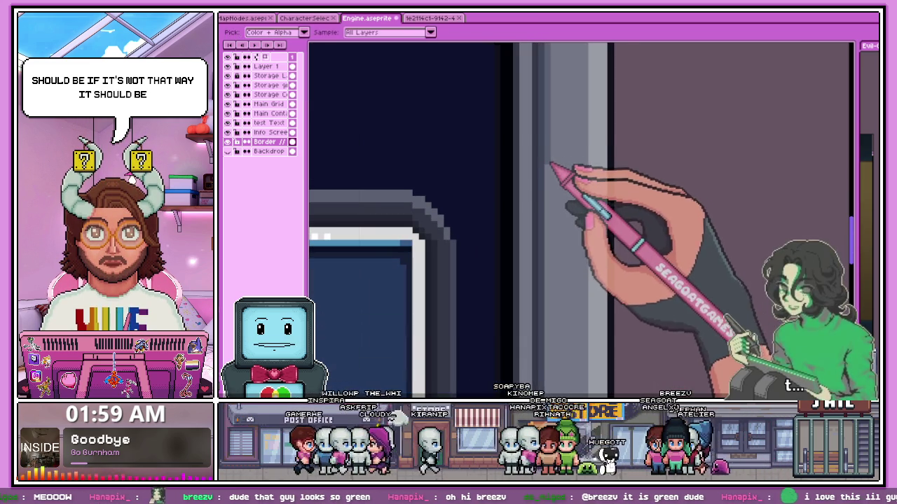
scroll(546, 266, "up", 1)
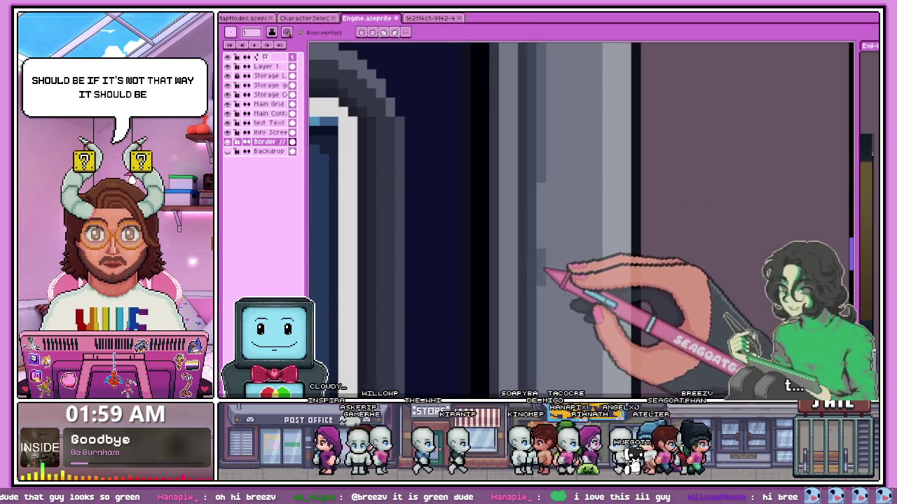
scroll(549, 240, "down", 2)
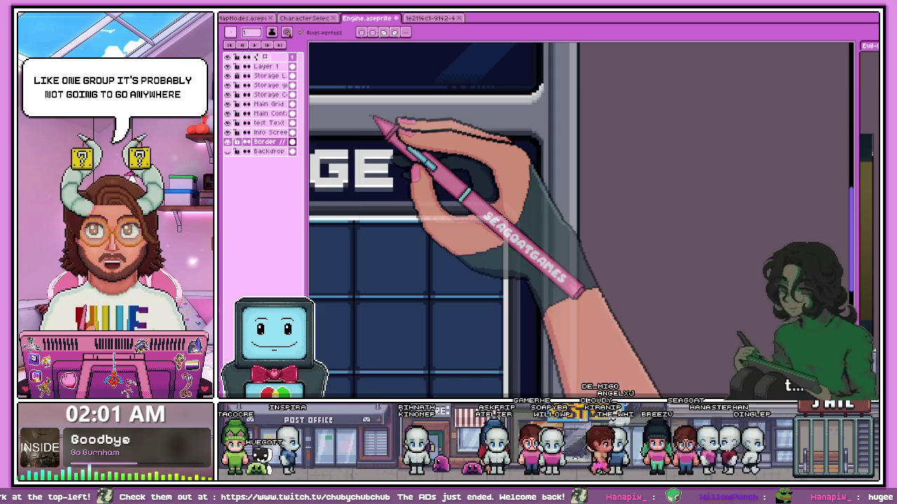
Paint stepped grey bands and a white inner highlight along the STORAGE frame's edges and corner
scroll(629, 197, "down", 1)
scroll(604, 315, "up", 1)
scroll(582, 244, "up", 1)
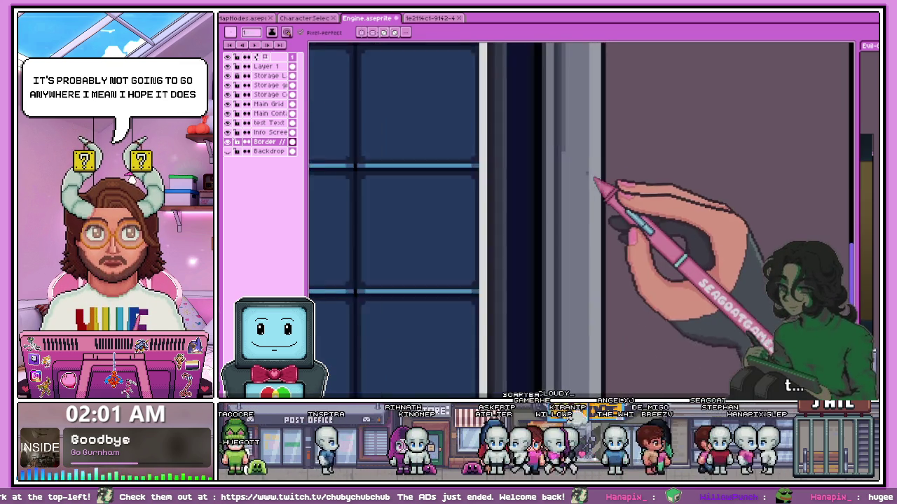
scroll(599, 187, "up", 1)
scroll(546, 252, "down", 2)
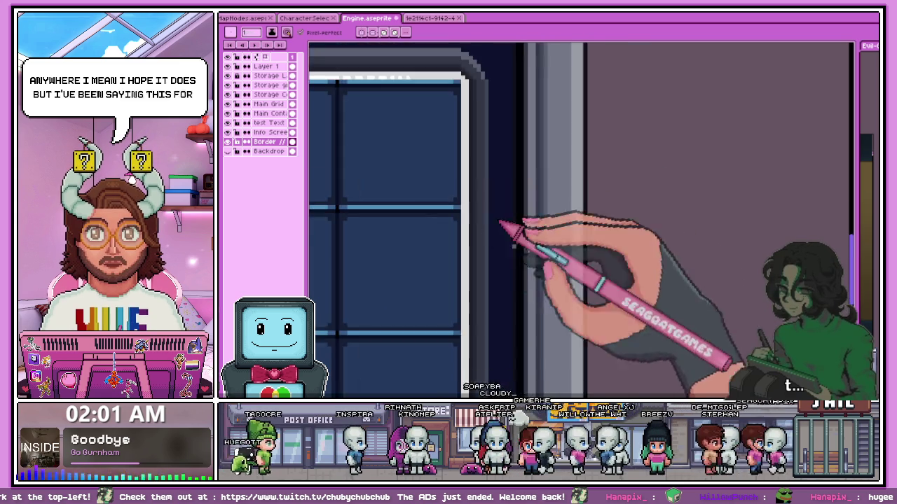
scroll(564, 308, "up", 1)
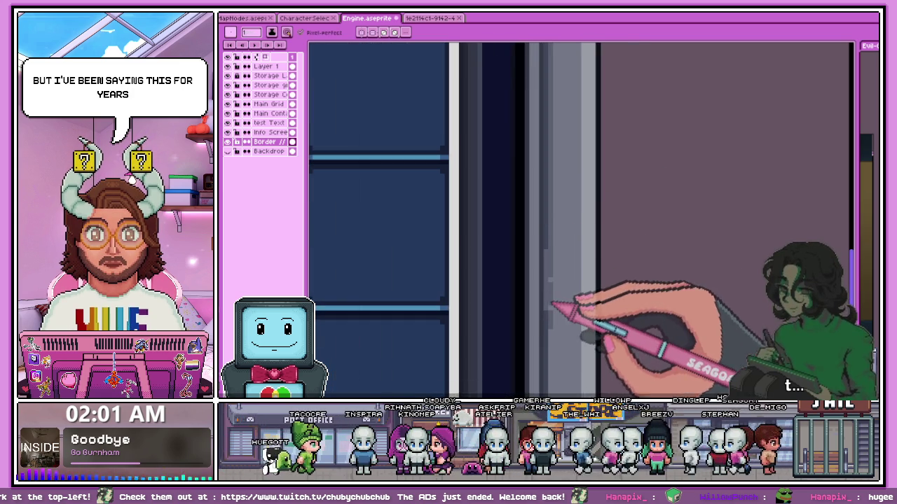
scroll(574, 305, "up", 1)
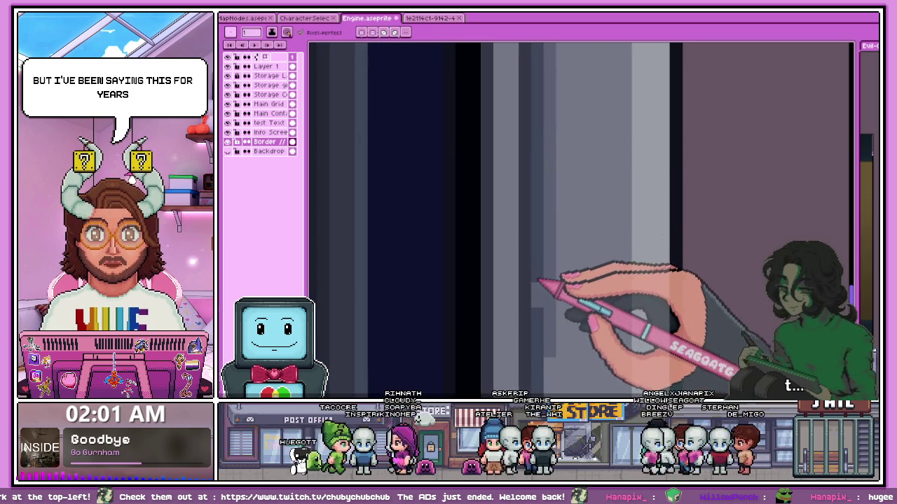
scroll(553, 298, "down", 2)
scroll(553, 280, "up", 1)
scroll(571, 345, "up", 1)
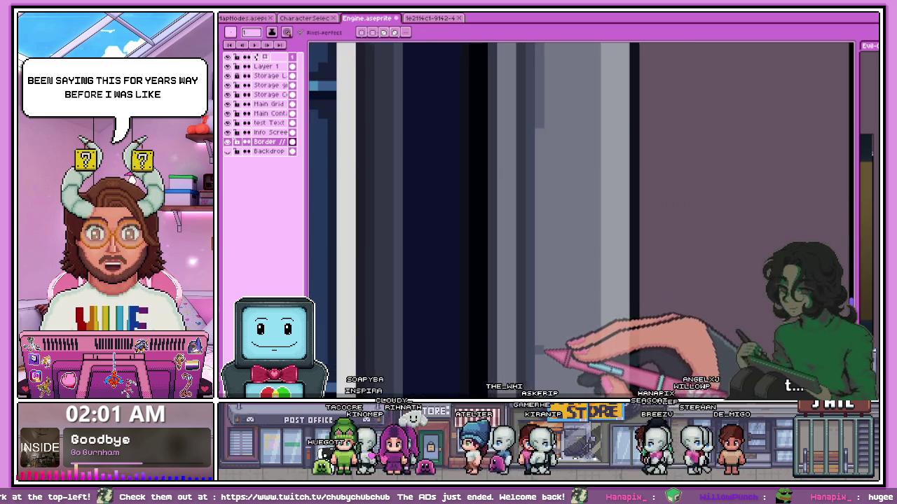
scroll(543, 245, "down", 1)
scroll(504, 266, "down", 1)
scroll(553, 302, "up", 1)
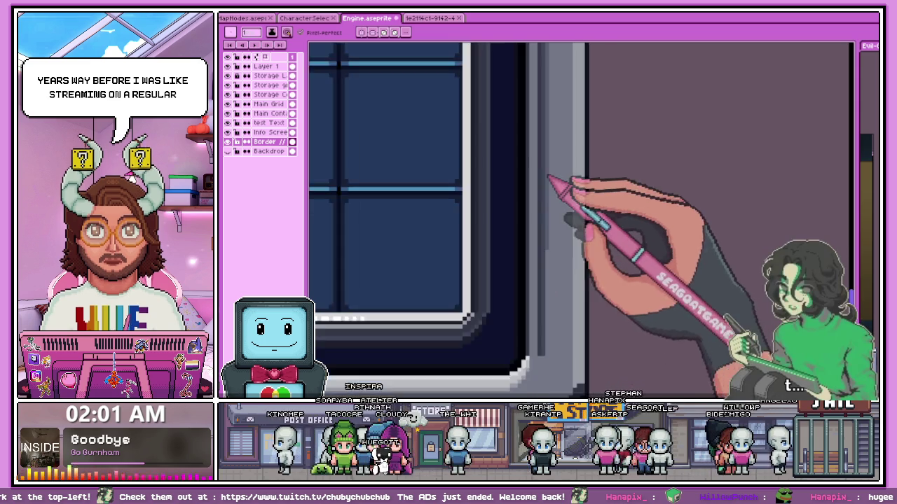
scroll(550, 210, "up", 1)
scroll(550, 298, "down", 1)
scroll(550, 319, "up", 1)
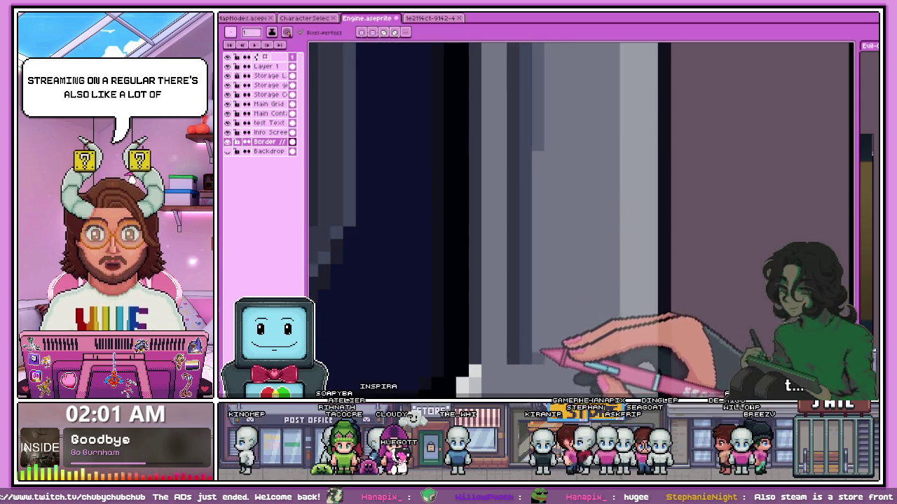
scroll(543, 171, "down", 1)
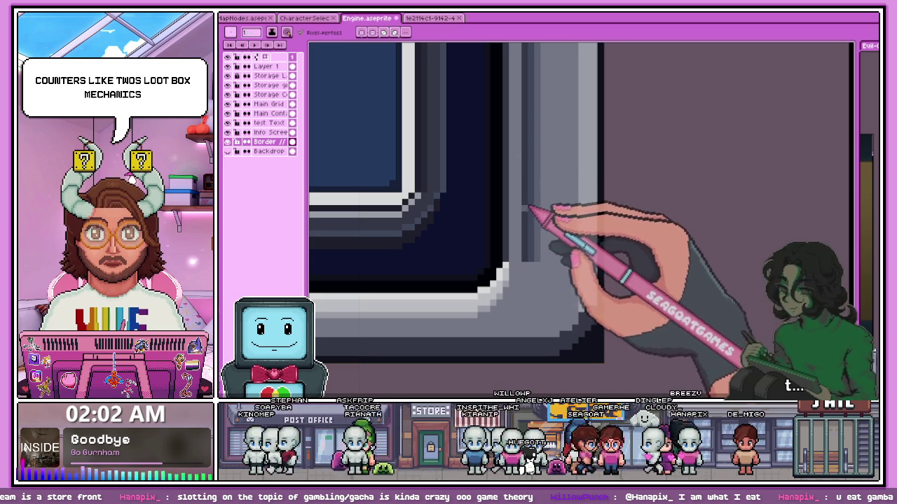
scroll(593, 260, "down", 2)
scroll(563, 262, "down", 2)
scroll(507, 175, "up", 4)
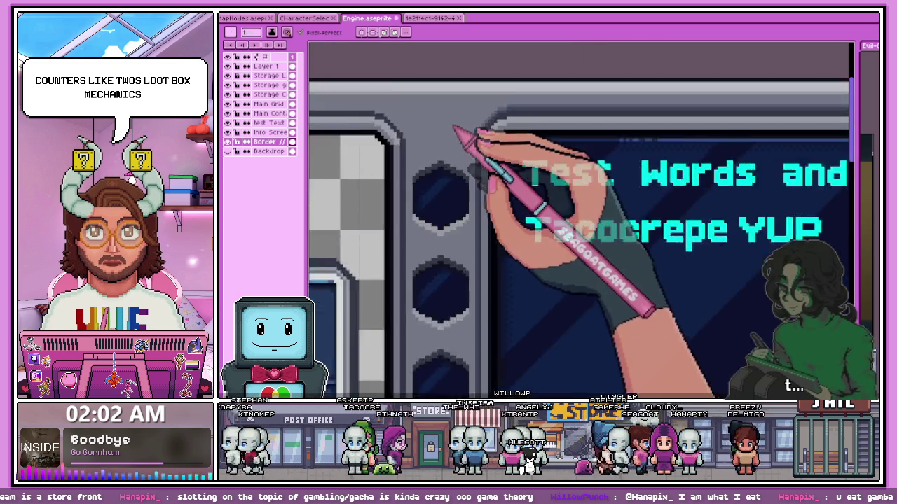
scroll(480, 154, "up", 2)
scroll(486, 126, "up", 1)
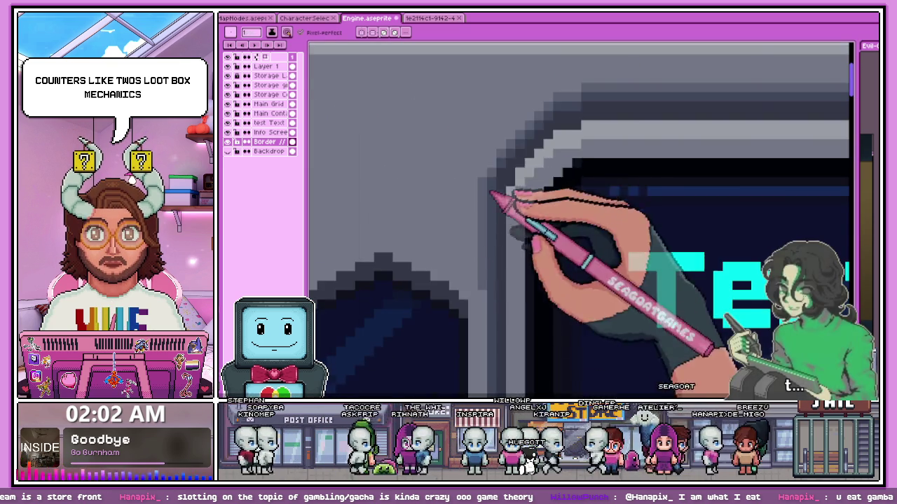
scroll(510, 210, "down", 1)
scroll(491, 260, "up", 1)
scroll(496, 201, "down", 1)
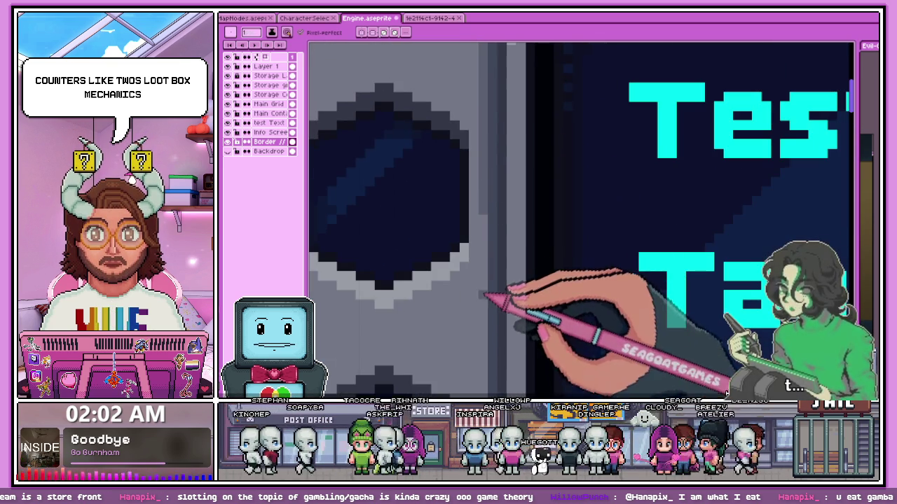
scroll(489, 273, "down", 2)
scroll(494, 287, "up", 2)
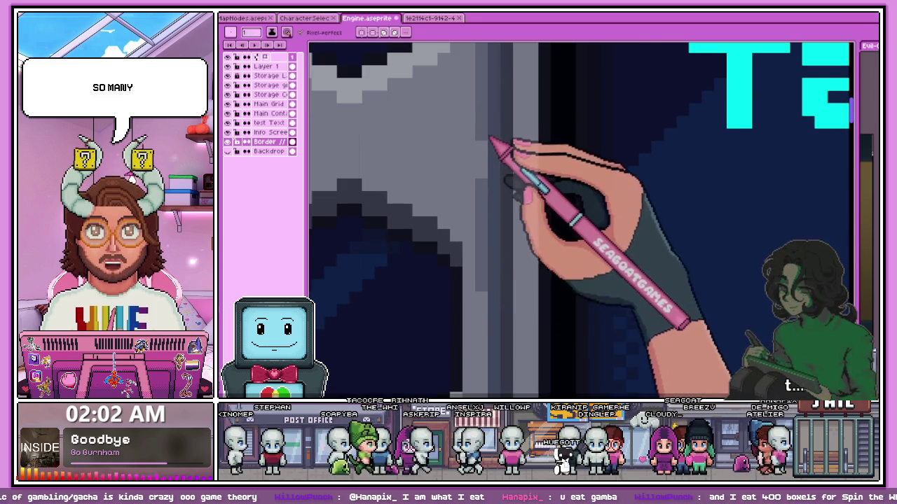
scroll(490, 150, "down", 2)
scroll(511, 250, "up", 2)
scroll(490, 210, "up", 1)
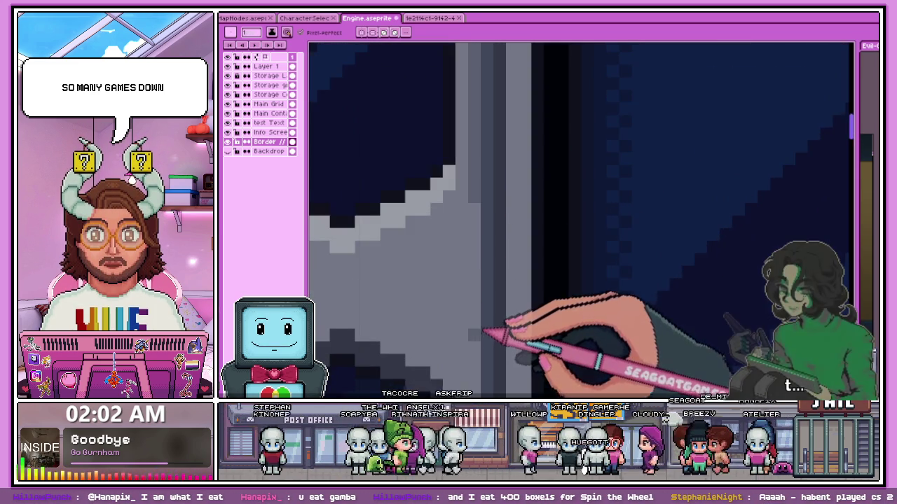
scroll(486, 315, "down", 1)
scroll(488, 315, "up", 1)
scroll(476, 290, "down", 1)
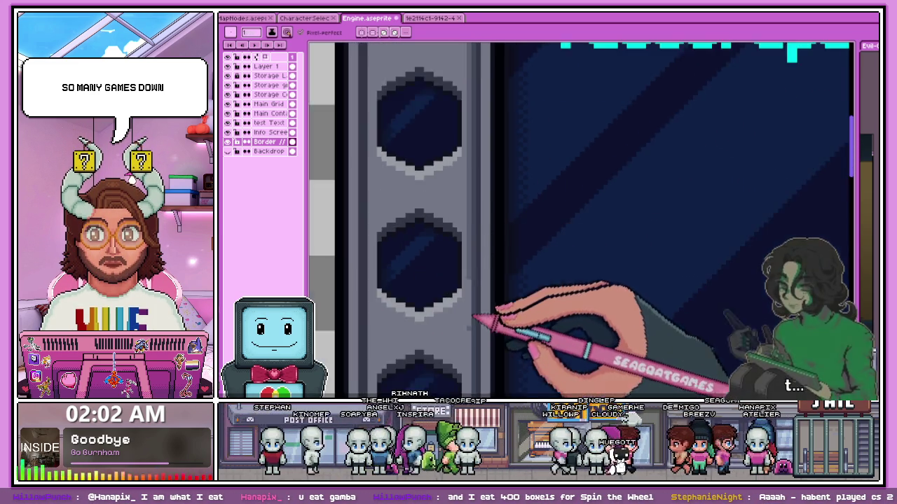
scroll(473, 288, "up", 2)
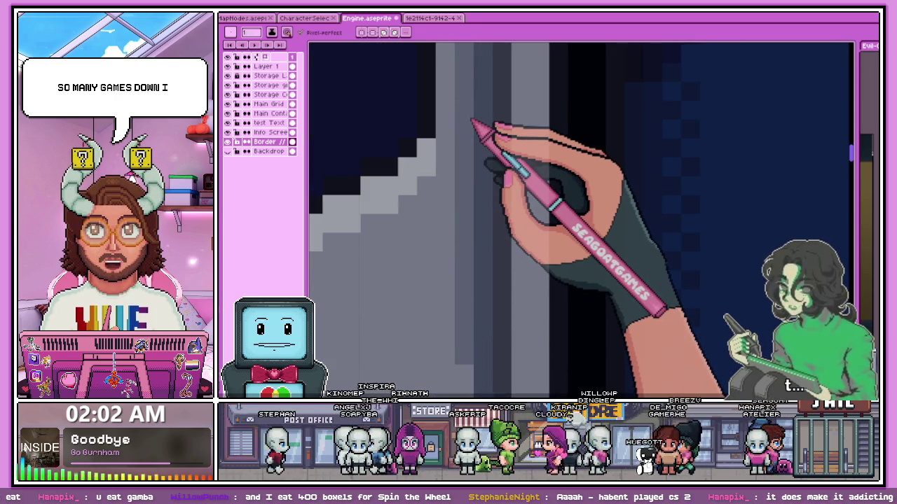
scroll(452, 231, "down", 2)
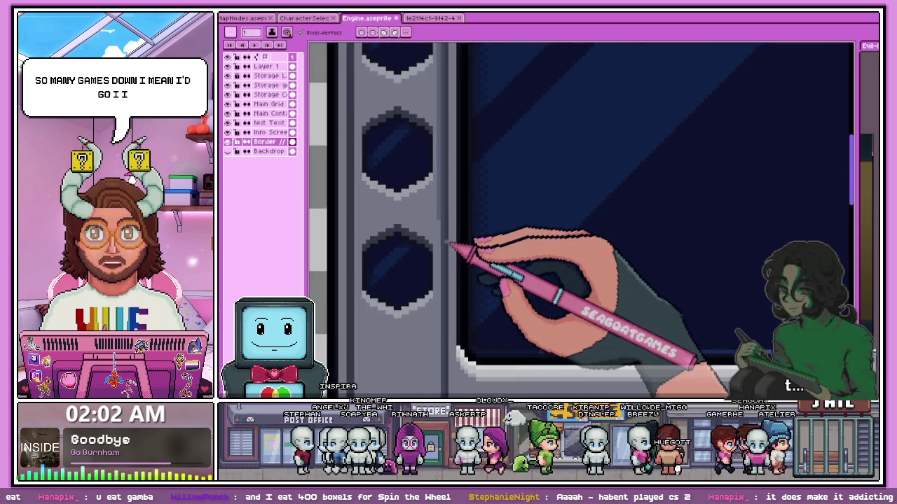
scroll(452, 246, "up", 2)
scroll(437, 167, "down", 2)
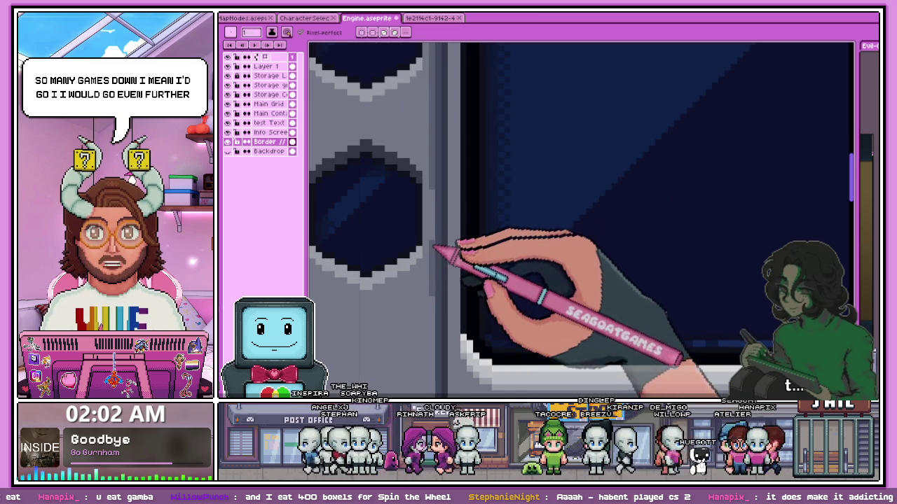
scroll(437, 287, "down", 5)
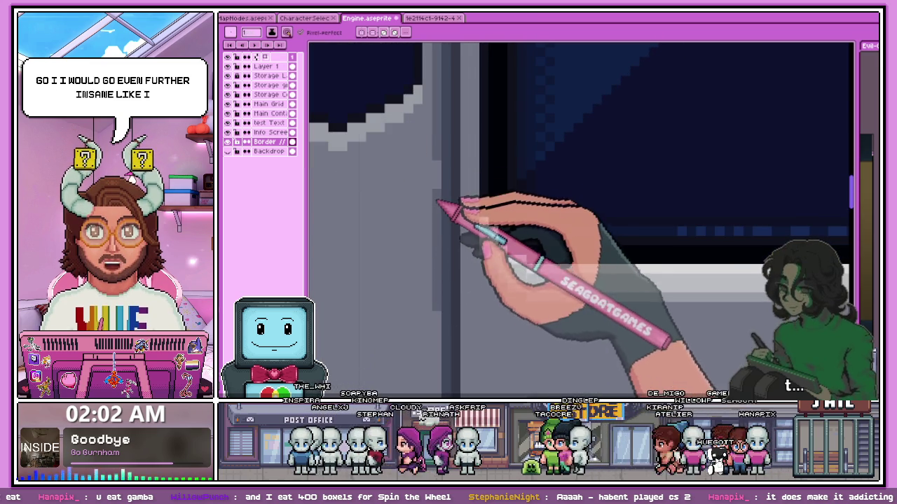
scroll(438, 167, "down", 2)
scroll(428, 280, "up", 2)
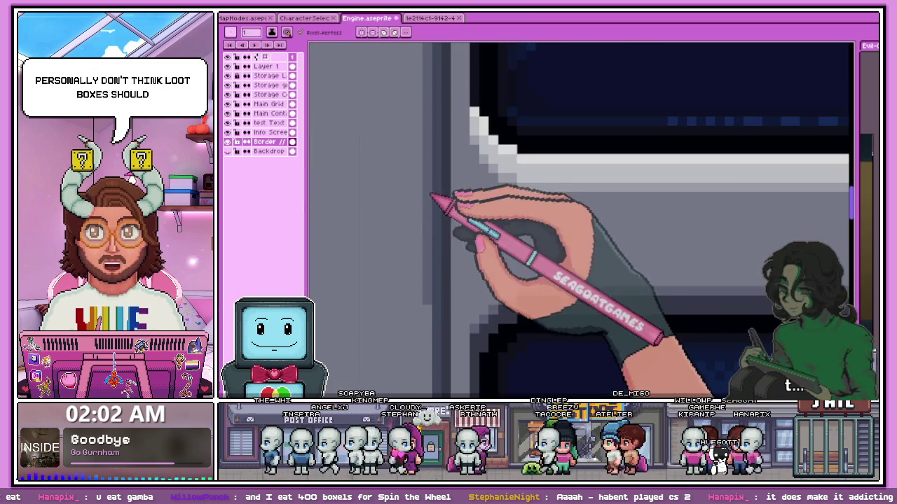
scroll(431, 231, "down", 2)
scroll(438, 280, "up", 2)
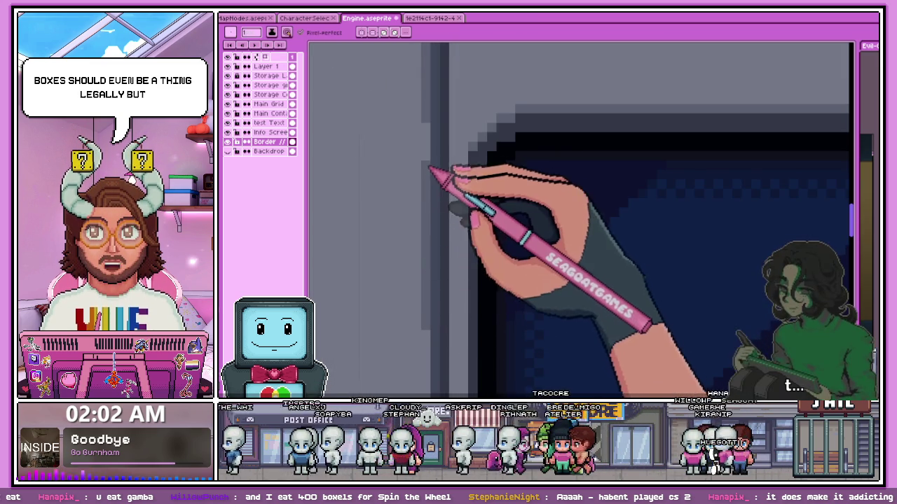
scroll(428, 189, "down", 2)
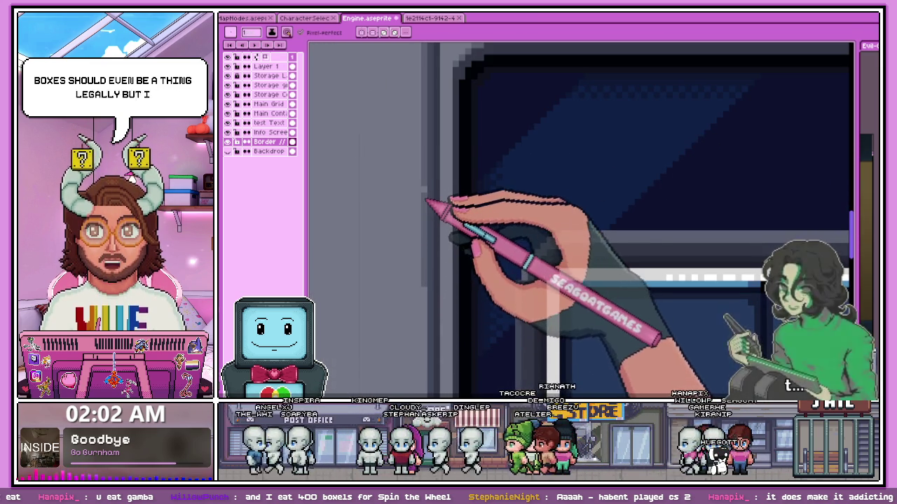
scroll(433, 175, "down", 2)
scroll(448, 287, "down", 1)
scroll(417, 304, "up", 3)
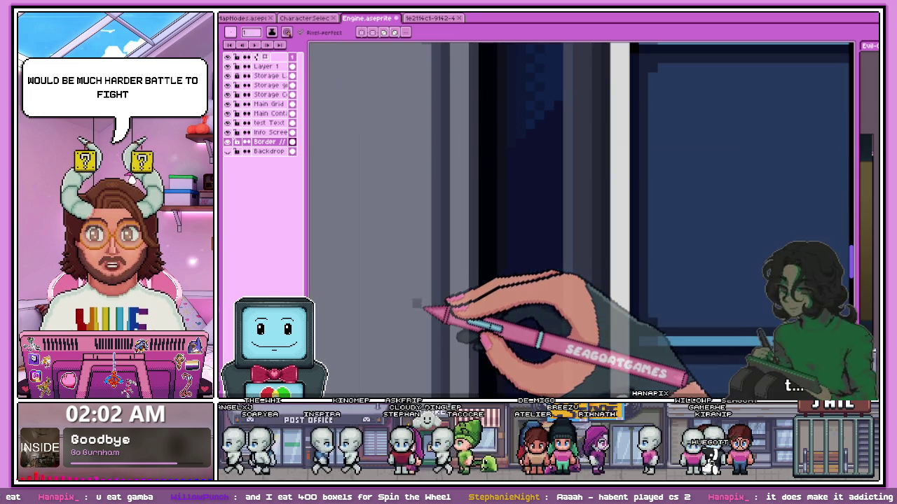
scroll(419, 280, "down", 1)
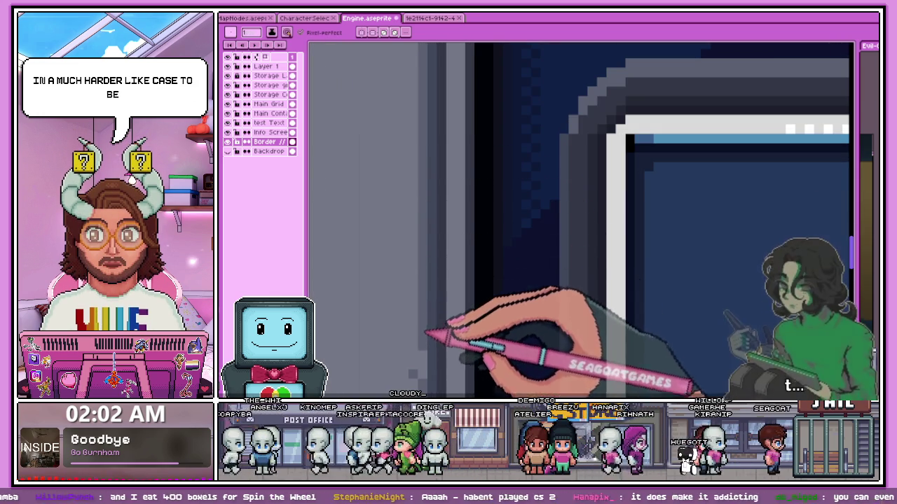
left_click_drag(450, 340, 426, 356)
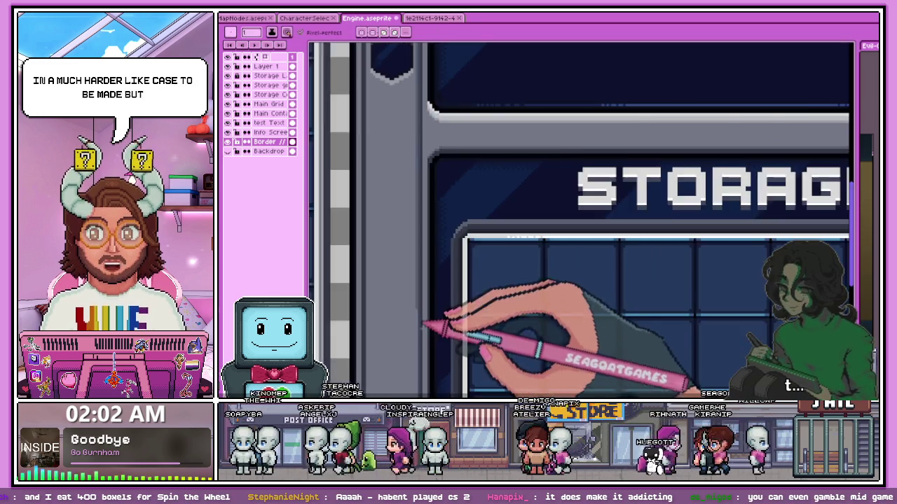
left_click_drag(414, 345, 412, 302)
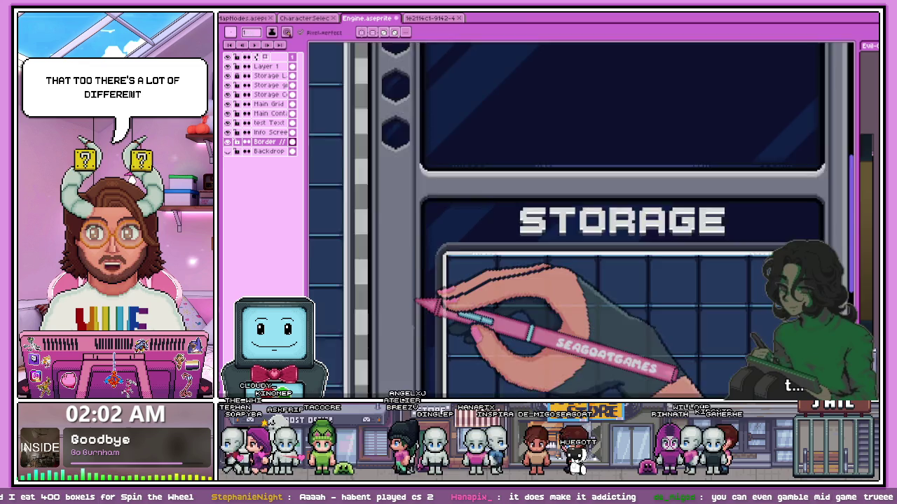
scroll(417, 311, "up", 4)
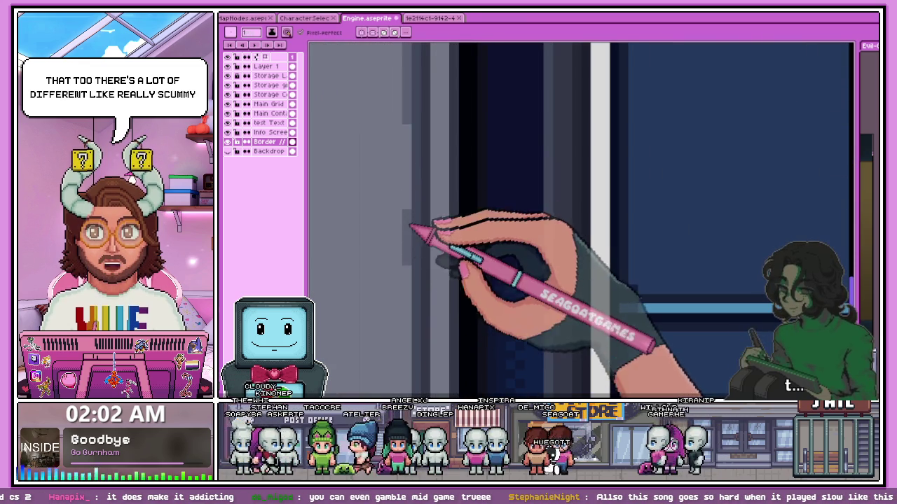
scroll(406, 266, "down", 2)
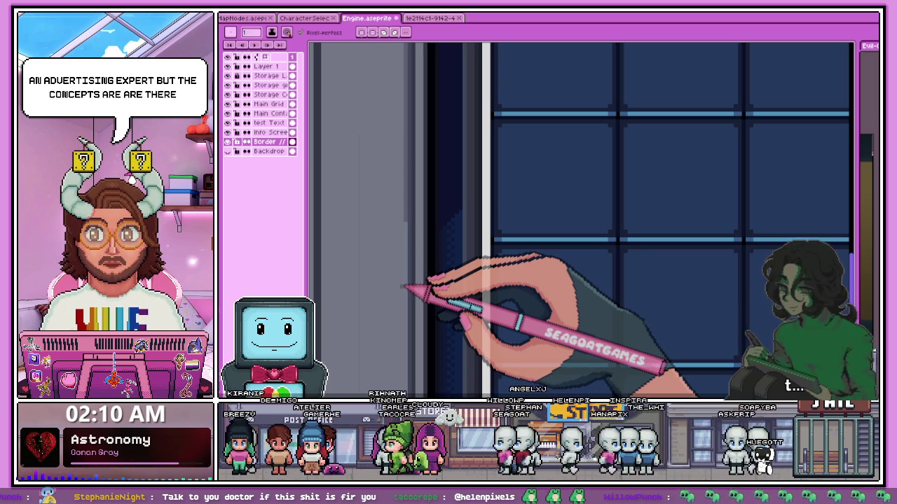
Paint layered light and dark grey bands on the side rail, with a thin highlight beside the navy grid
scroll(584, 318, "down", 1)
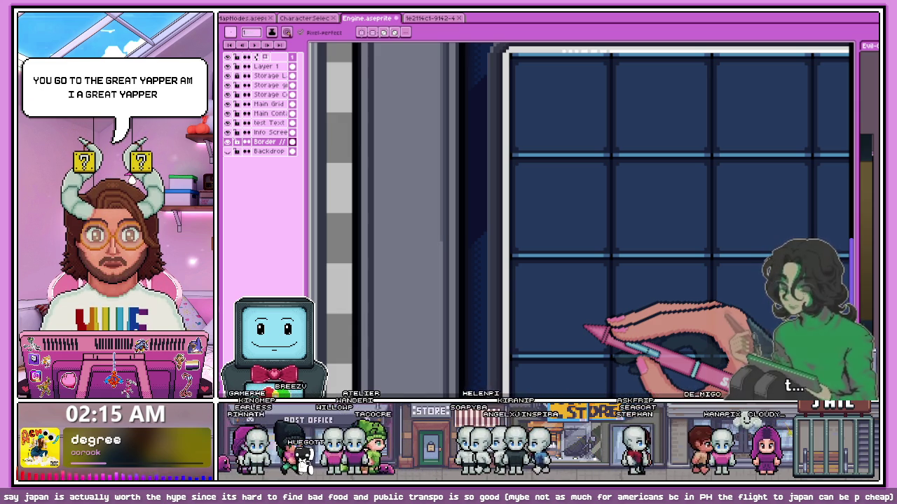
scroll(445, 241, "up", 3)
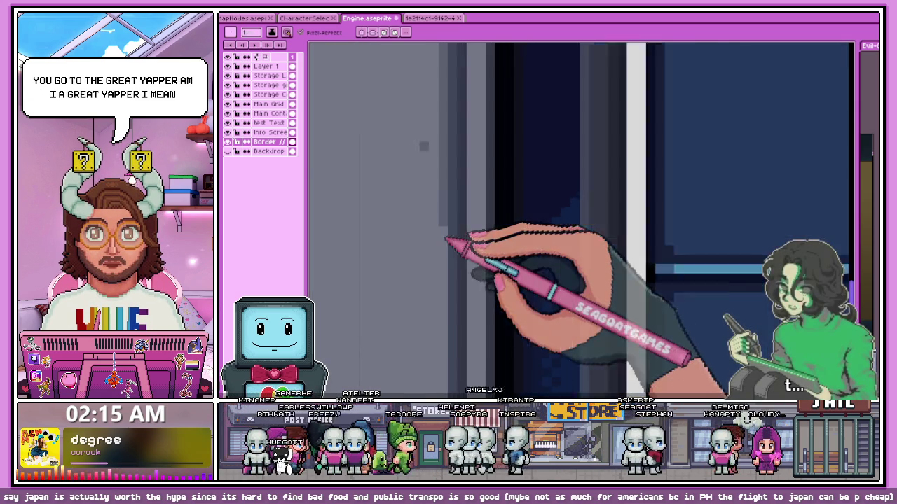
scroll(449, 270, "down", 2)
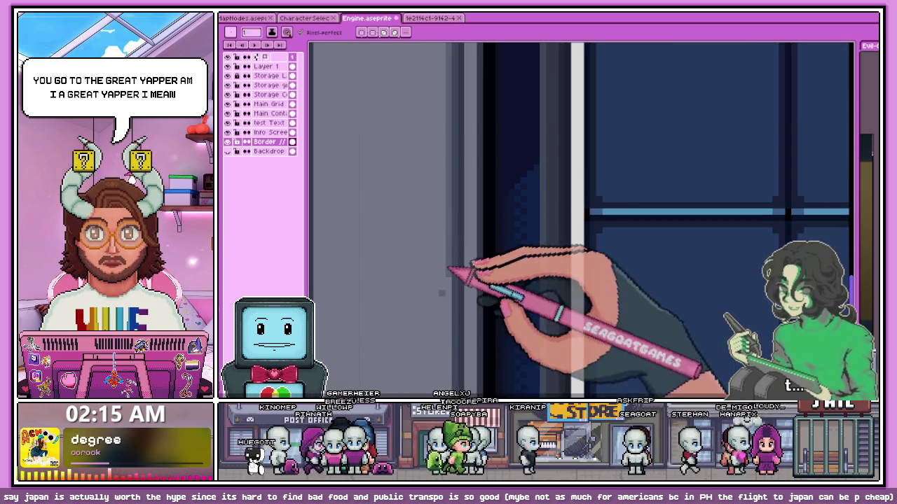
scroll(449, 270, "down", 2)
scroll(452, 242, "up", 2)
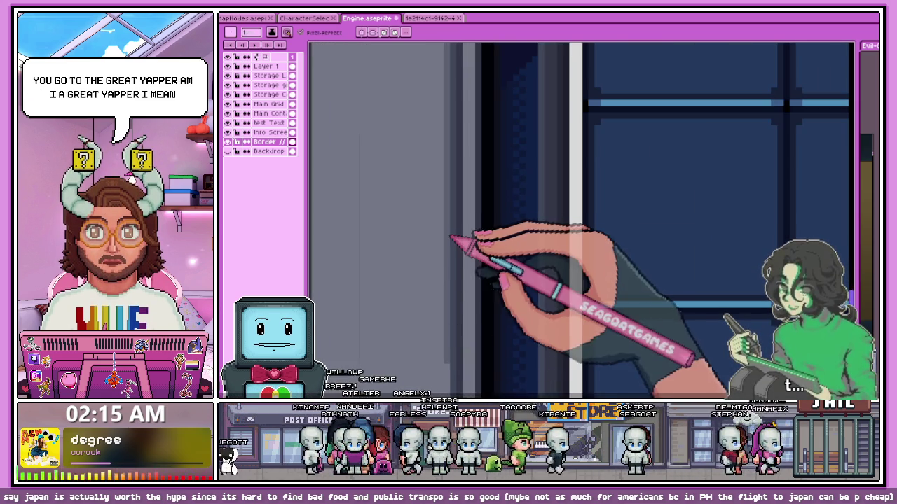
scroll(452, 240, "down", 2)
scroll(449, 289, "up", 3)
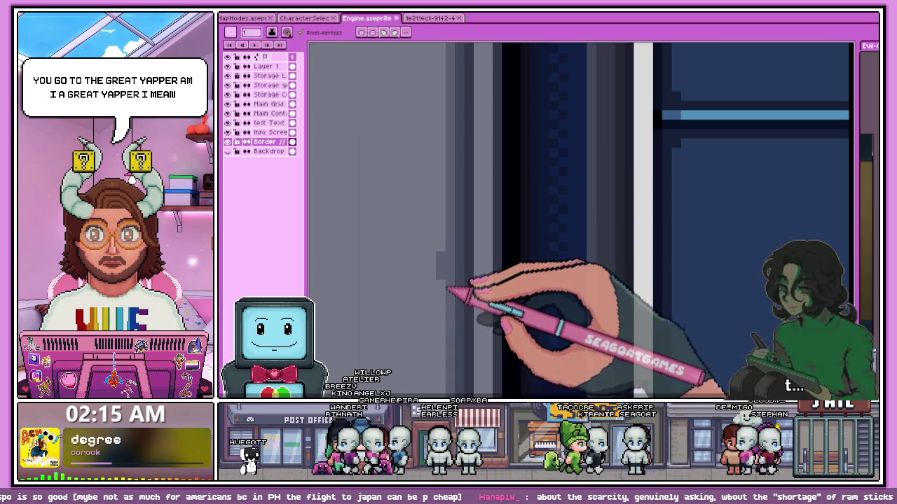
scroll(448, 289, "down", 2)
scroll(456, 324, "up", 2)
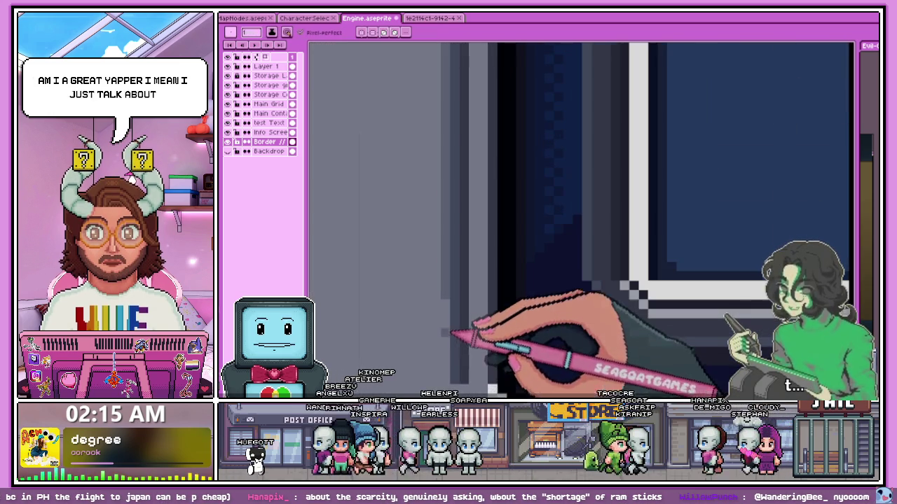
scroll(455, 308, "down", 3)
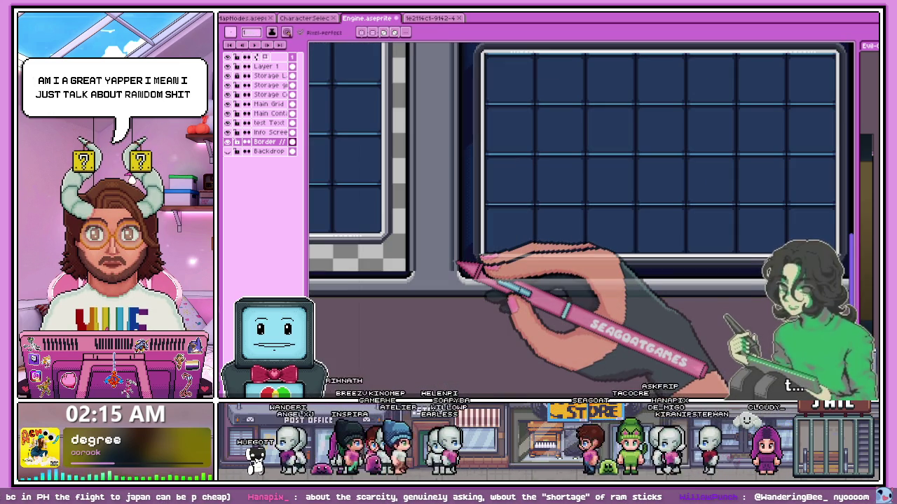
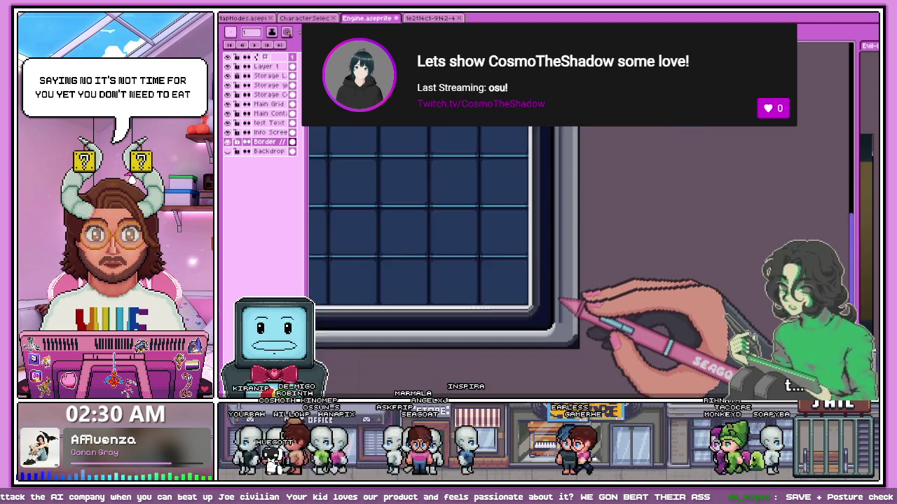
Play the 'Space Theme' score in MuseScore from its first measure
scroll(582, 266, "down", 3)
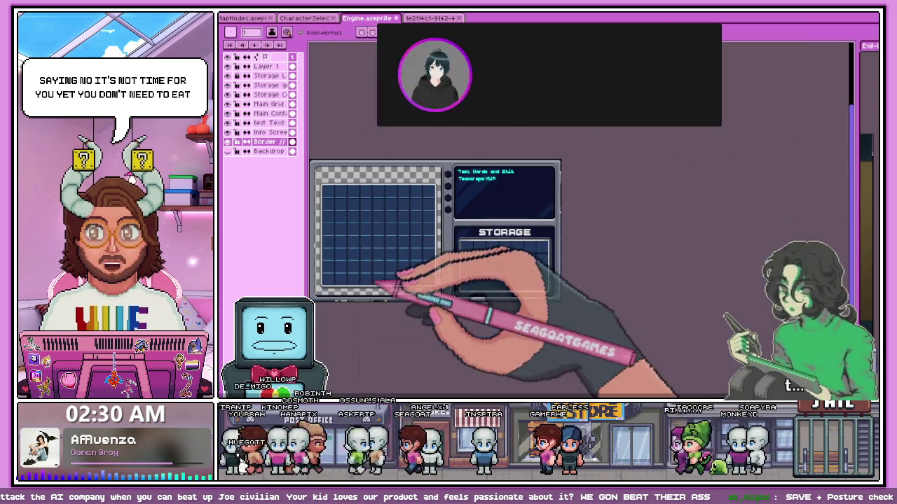
scroll(581, 266, "up", 5)
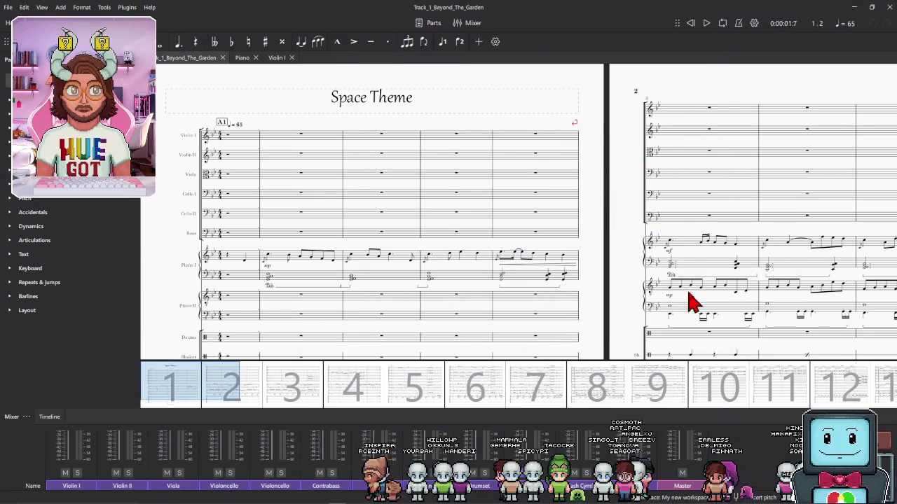
left_click(707, 23)
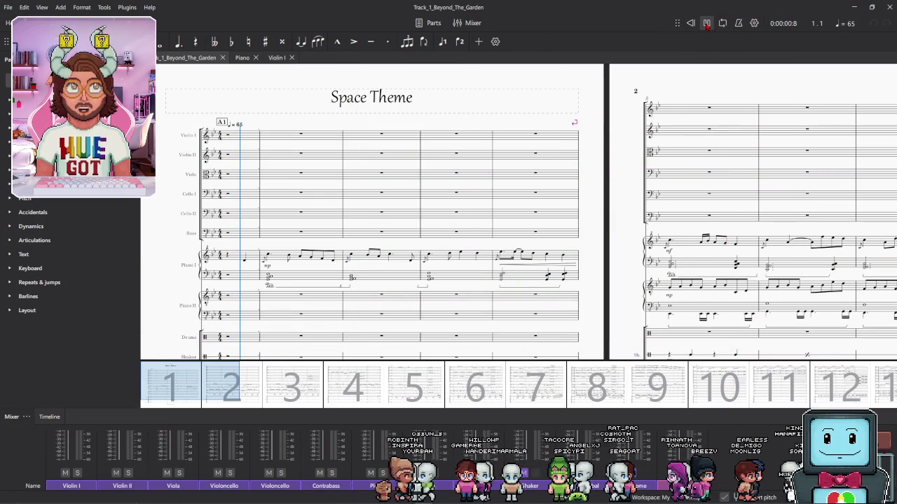